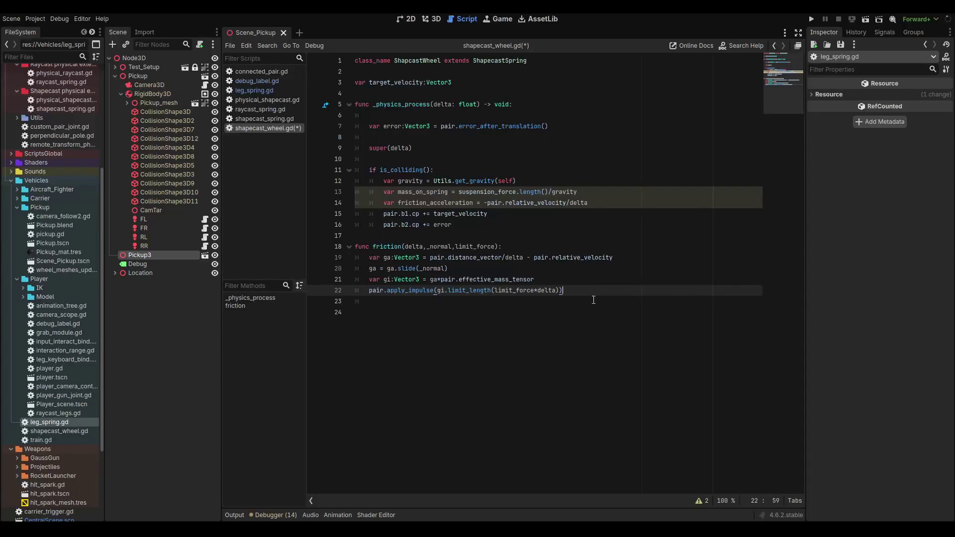
Following leg_spring.gd, add 'if gi.length() > limit_force*delta' after the impulse call in friction().
click(264, 90)
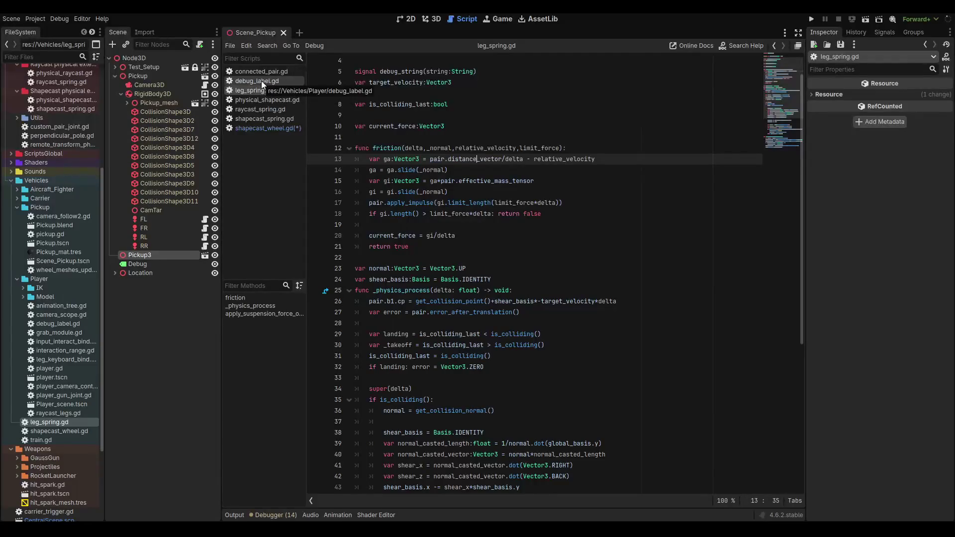
click(263, 129)
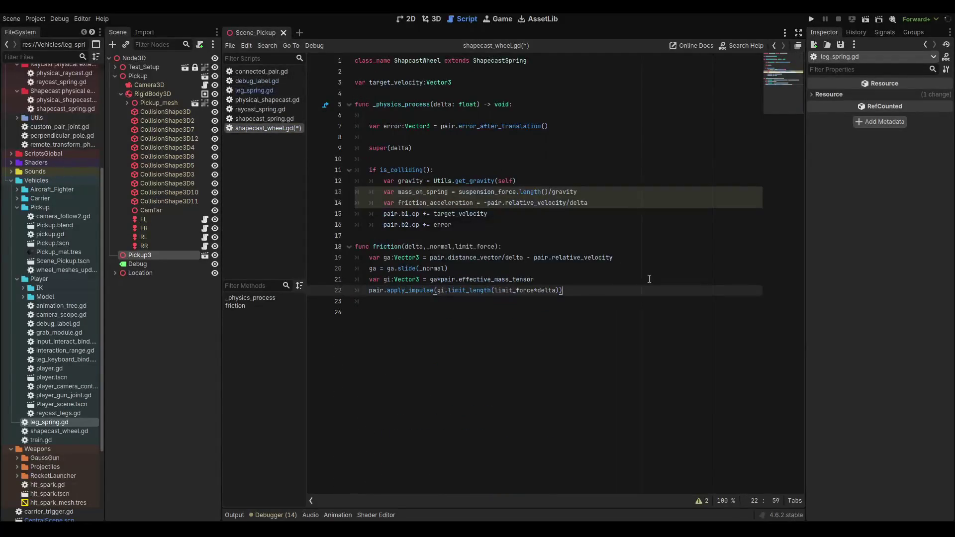
key(Return)
text(if gi)
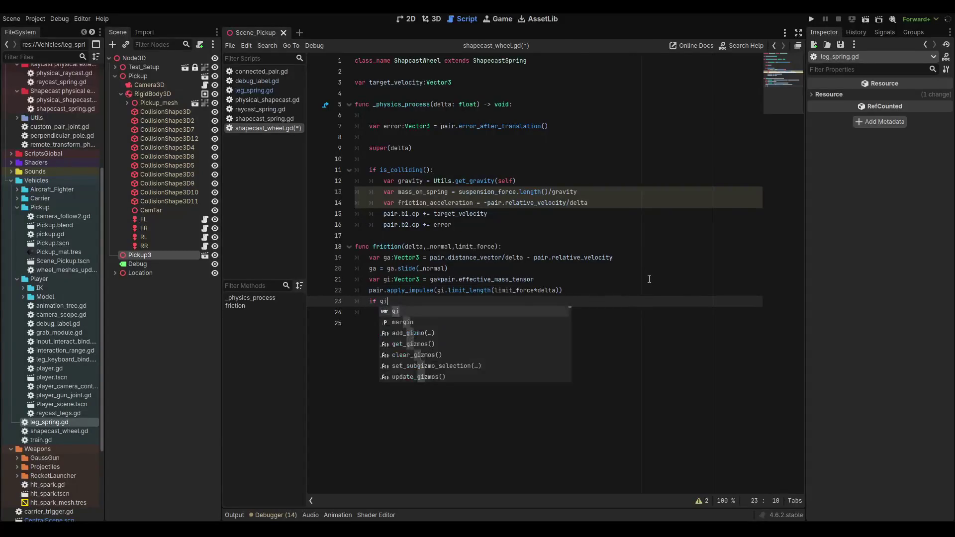
text(.leng)
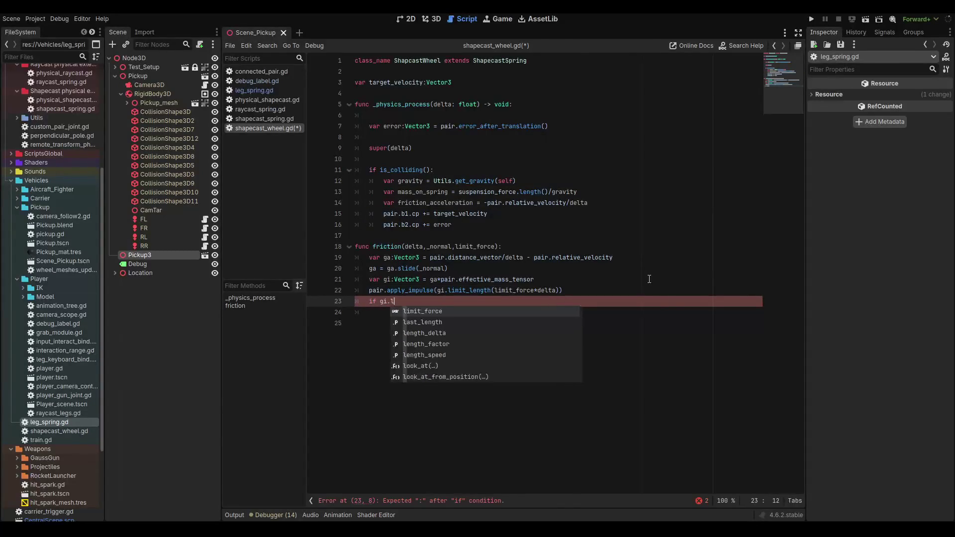
key(Return)
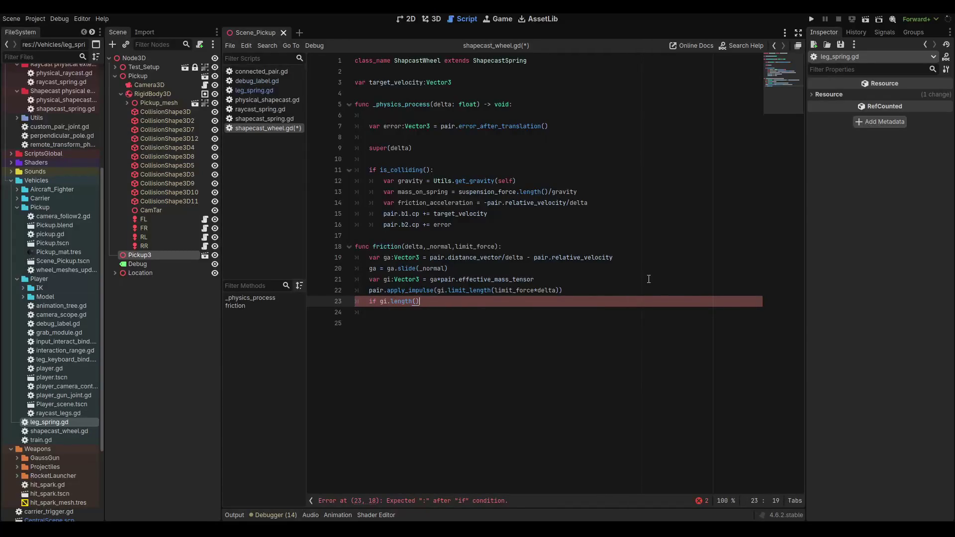
text(> )
text(limit)
key(Return)
text(*delta:)
Make the condition's body 'return false'.
click(241, 91)
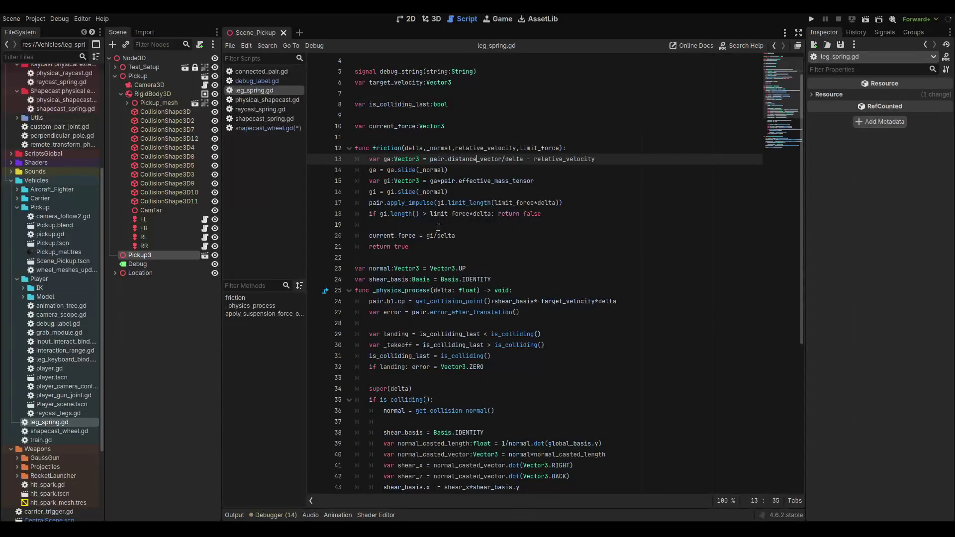
key(alt+Left)
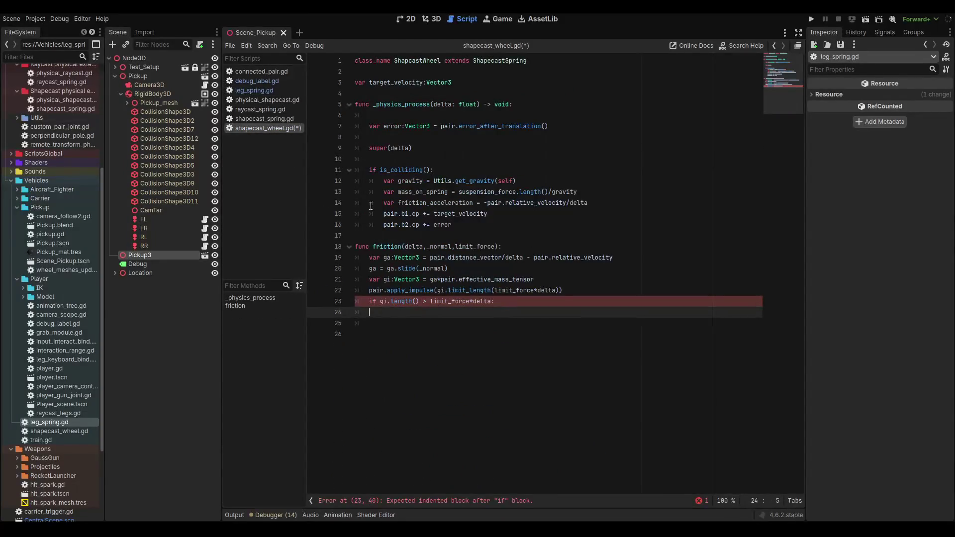
key(BackSpace)
key(BackSpace)
text(etu)
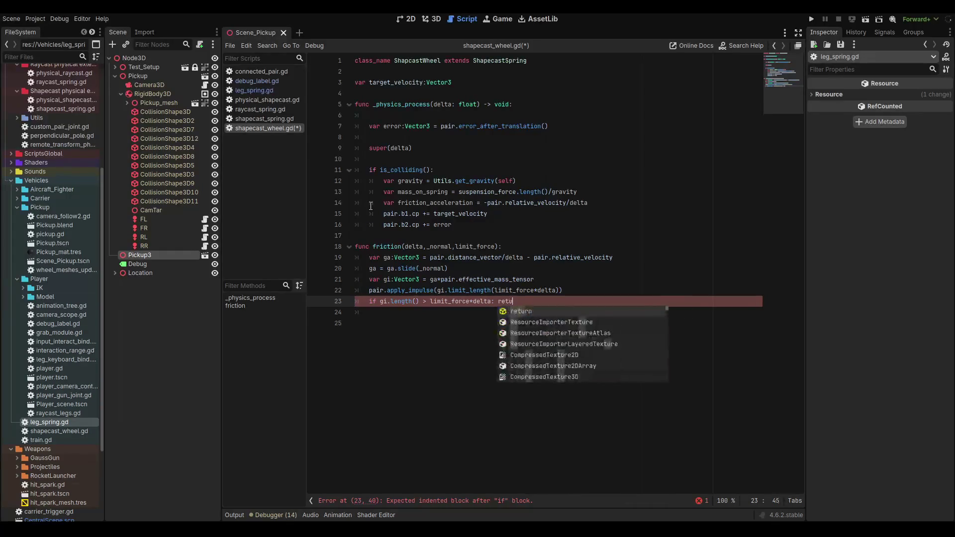
text(rn false)
key(Return)
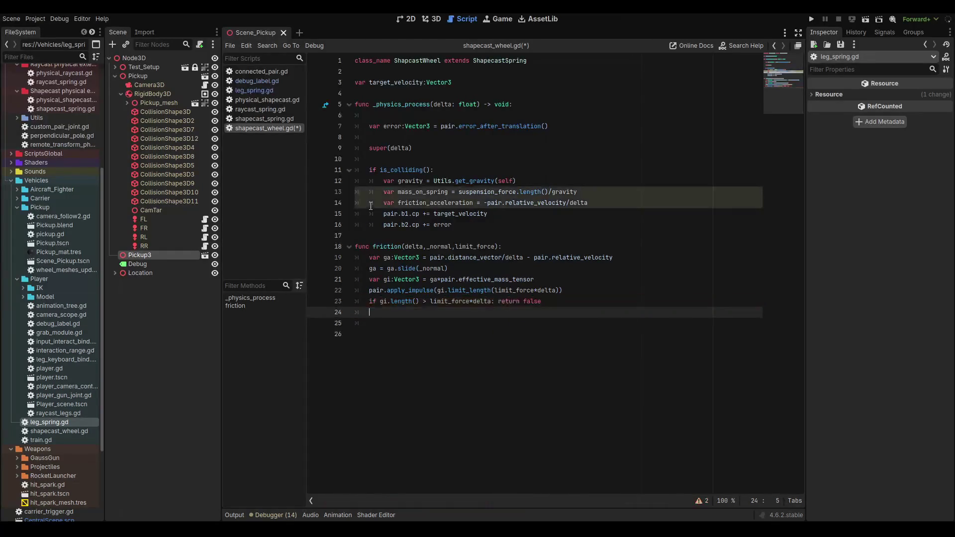
key(Return)
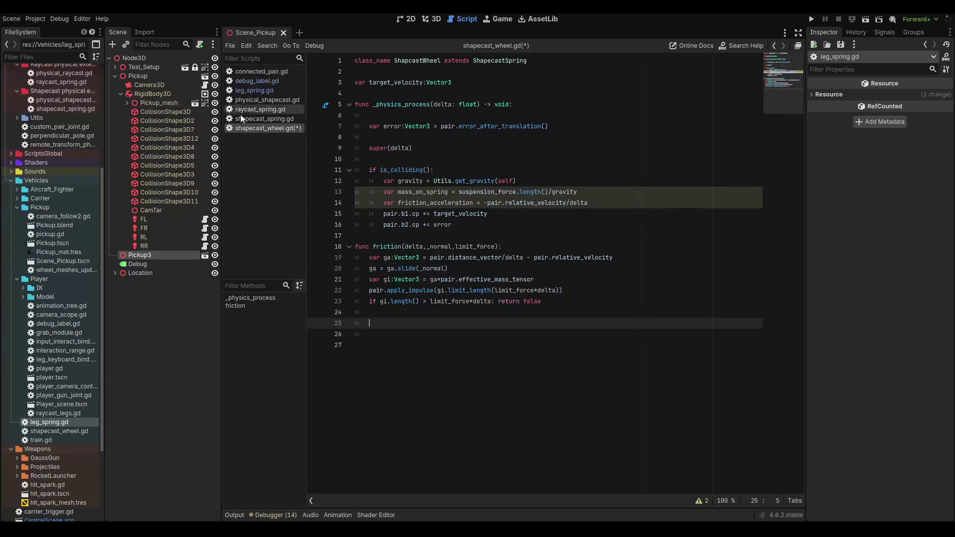
End friction() with 'return true' and open a new line below the pair.b2.cp update.
click(259, 118)
click(263, 127)
click(261, 92)
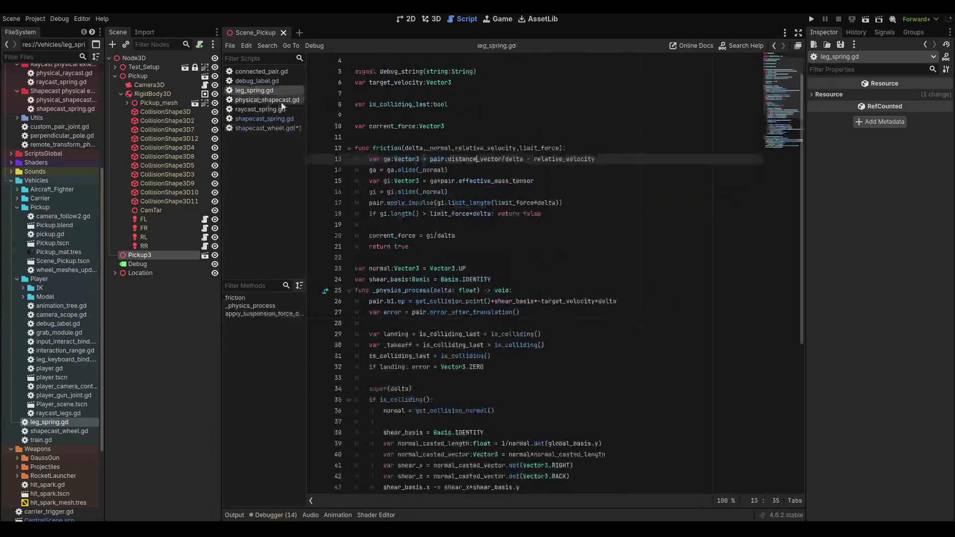
click(299, 130)
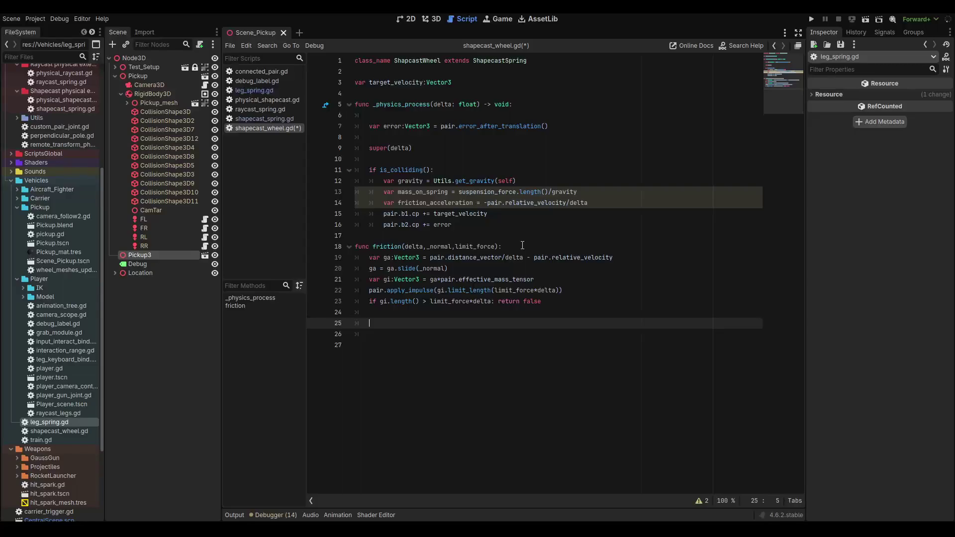
key(BackSpace)
key(BackSpace)
text(re)
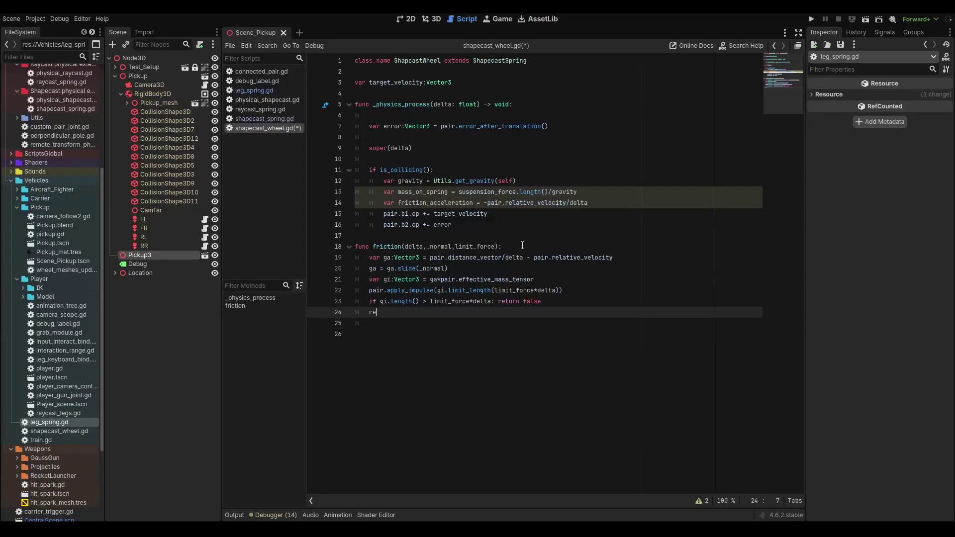
text(turn true)
key(Delete)
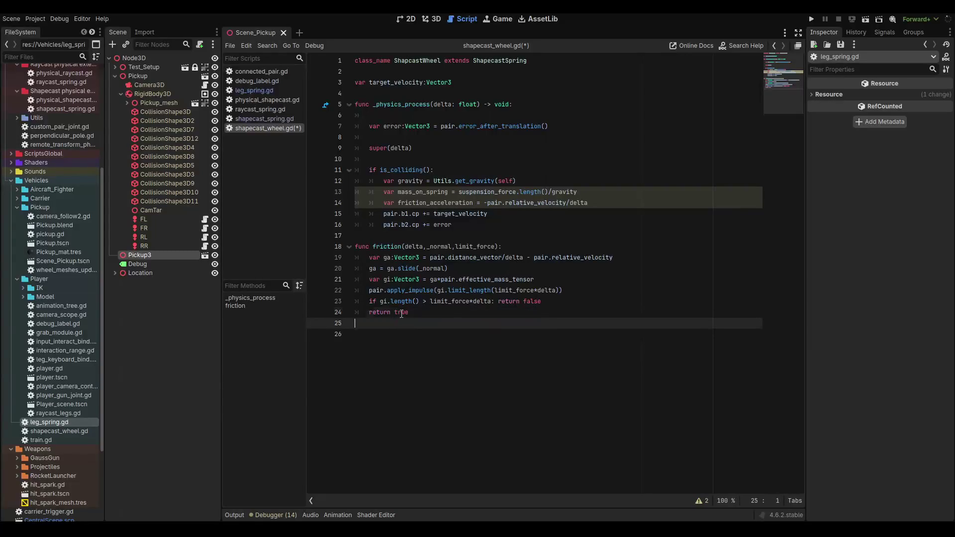
click(495, 222)
key(Return)
key(Return)
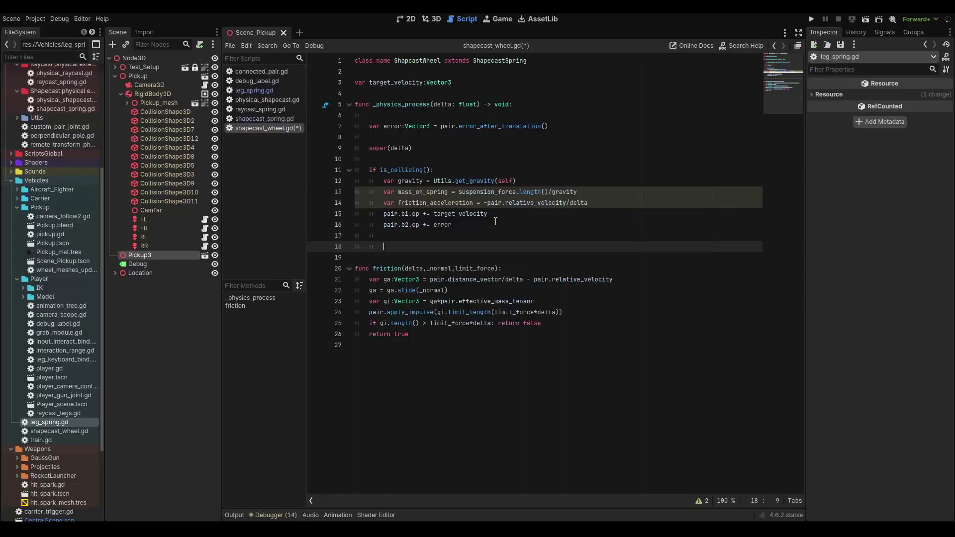
Type 'if !friction(delta,' on line 18, accepting the friction completion.
text(if)
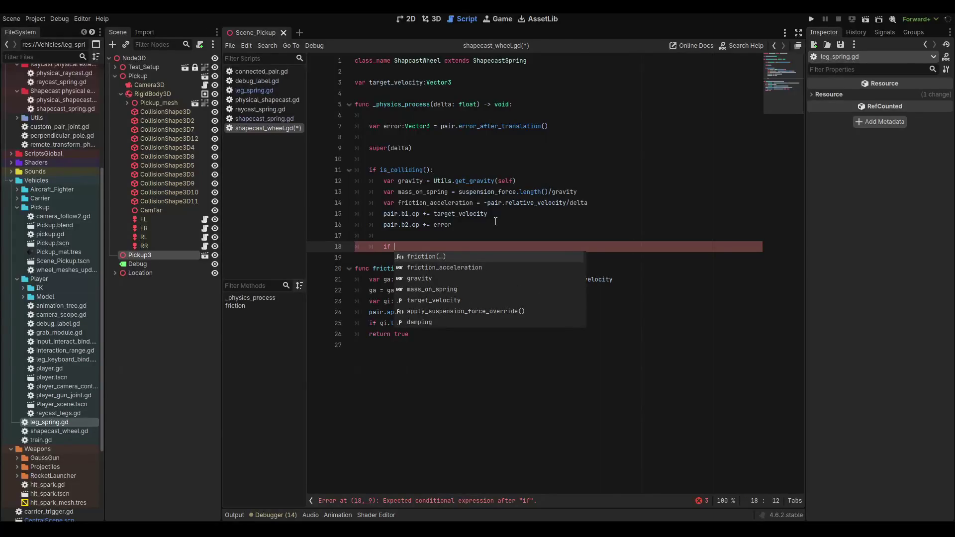
click(474, 216)
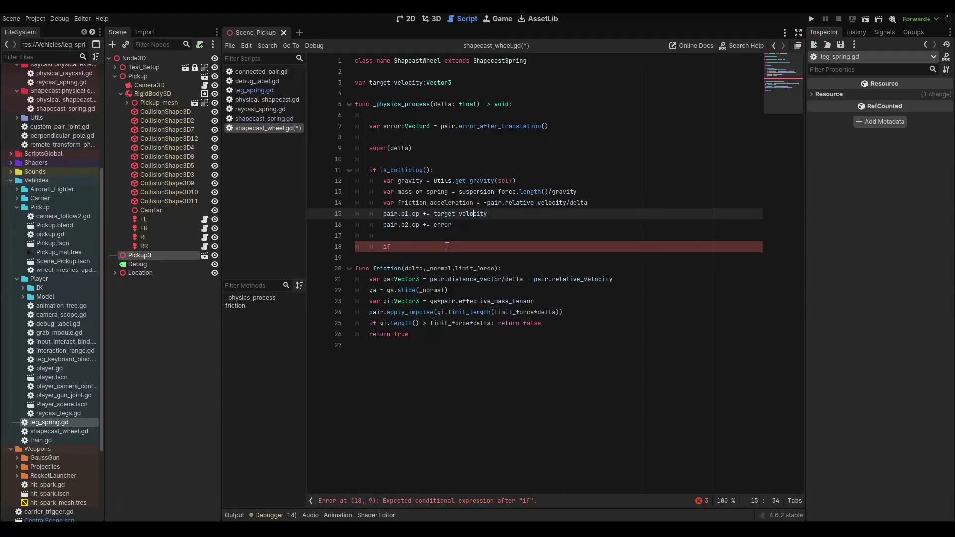
click(447, 246)
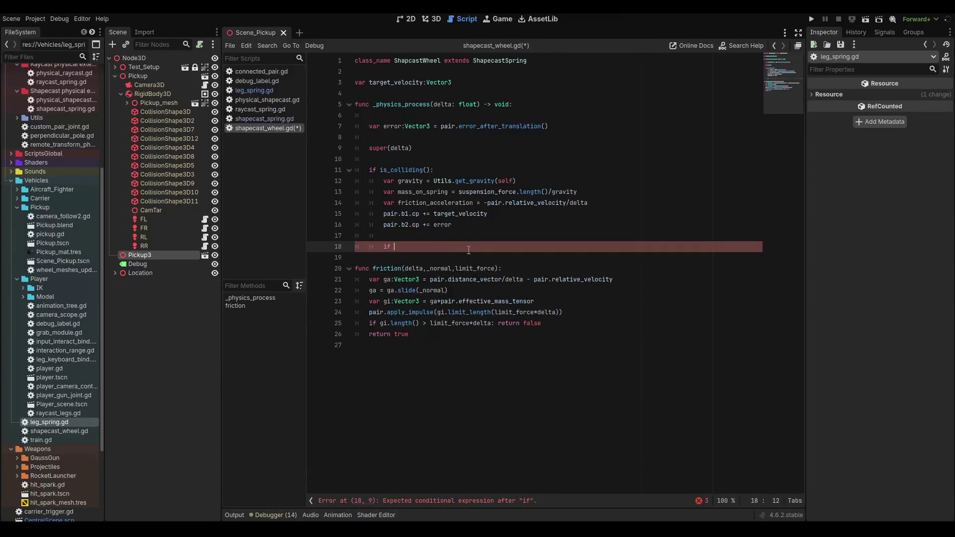
text(!fri)
key(Return)
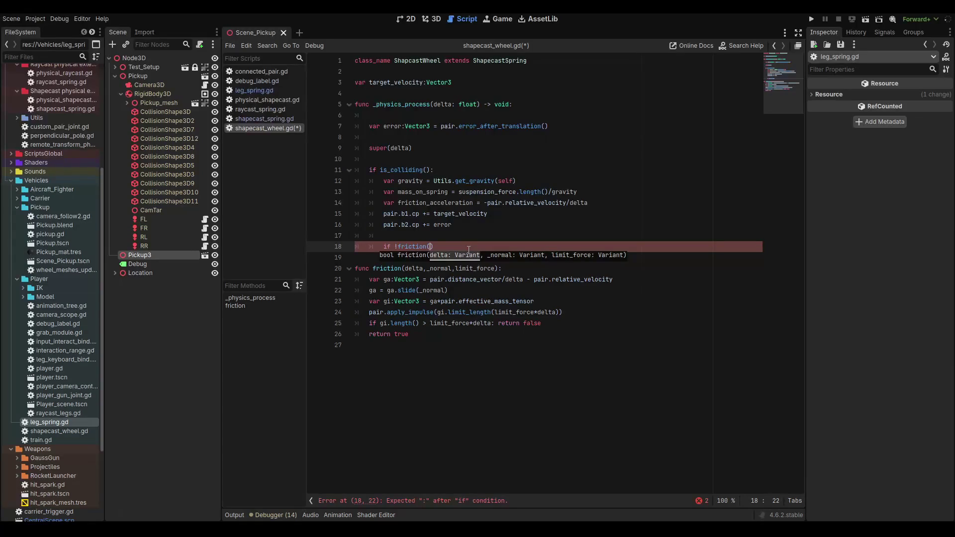
text(delta,g)
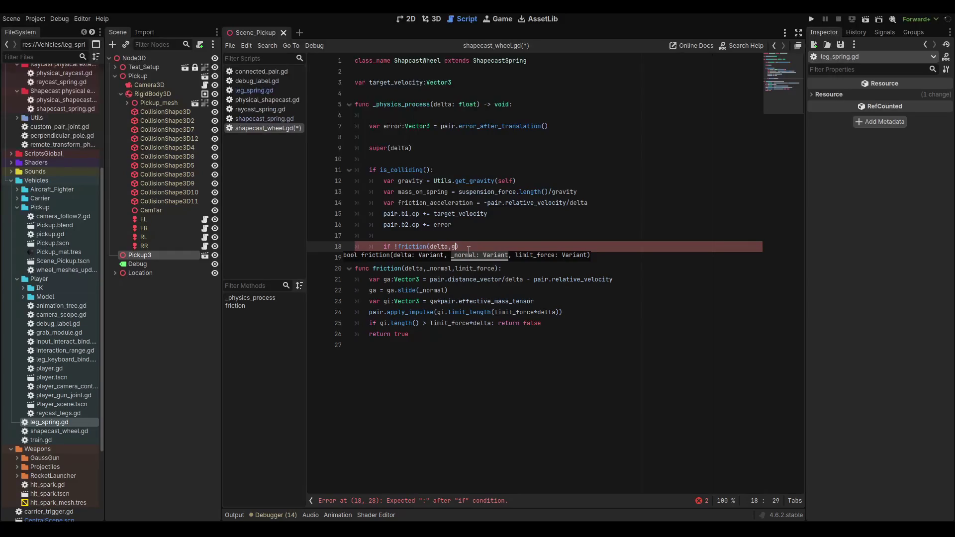
key(ctrl+space)
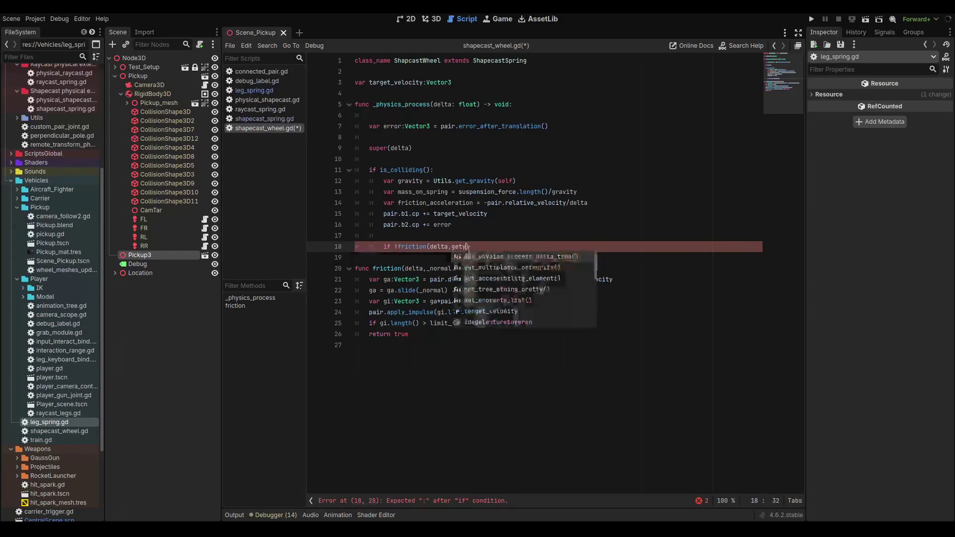
Declare 'var normal = get_collision_normal()' at the start of the is_colliding block.
click(459, 170)
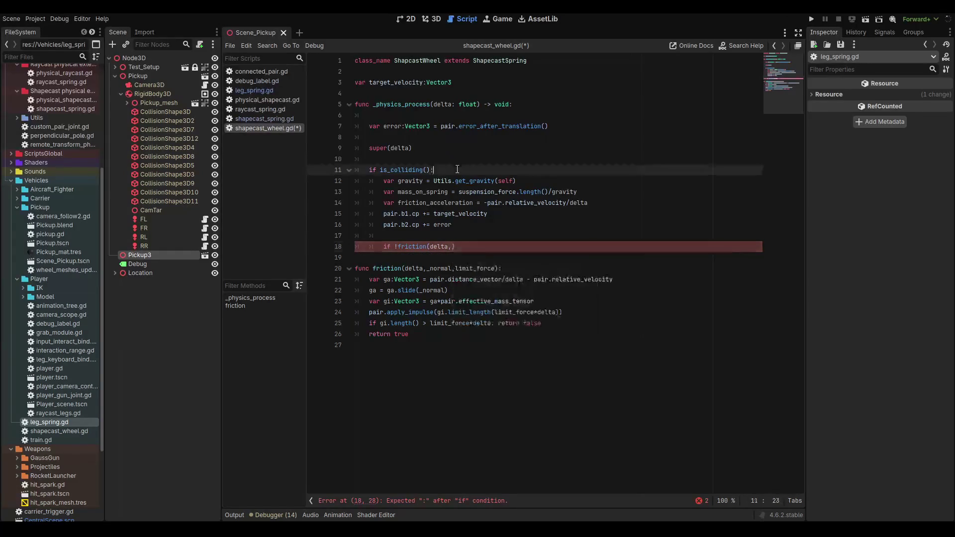
key(Return)
text(var normal = get)
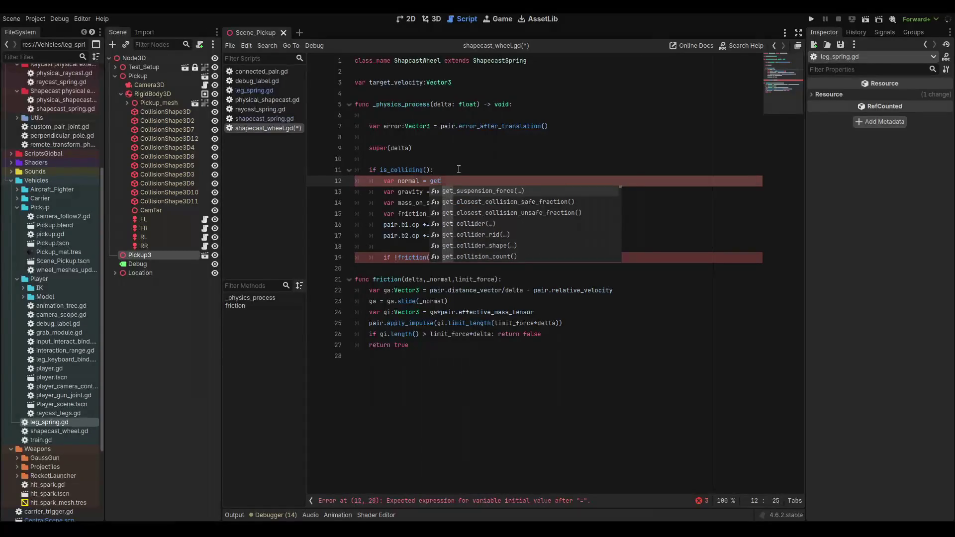
text(no)
text(rmal)
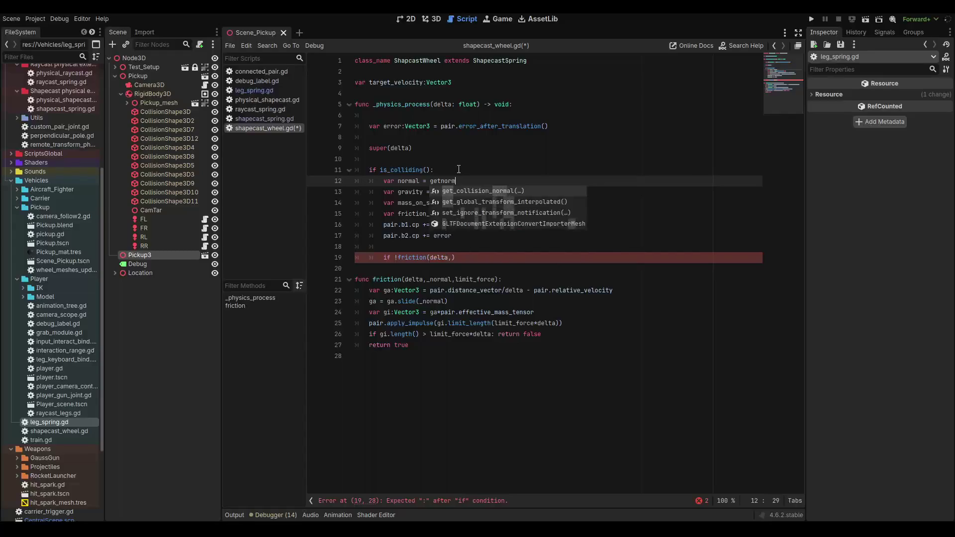
key(Return)
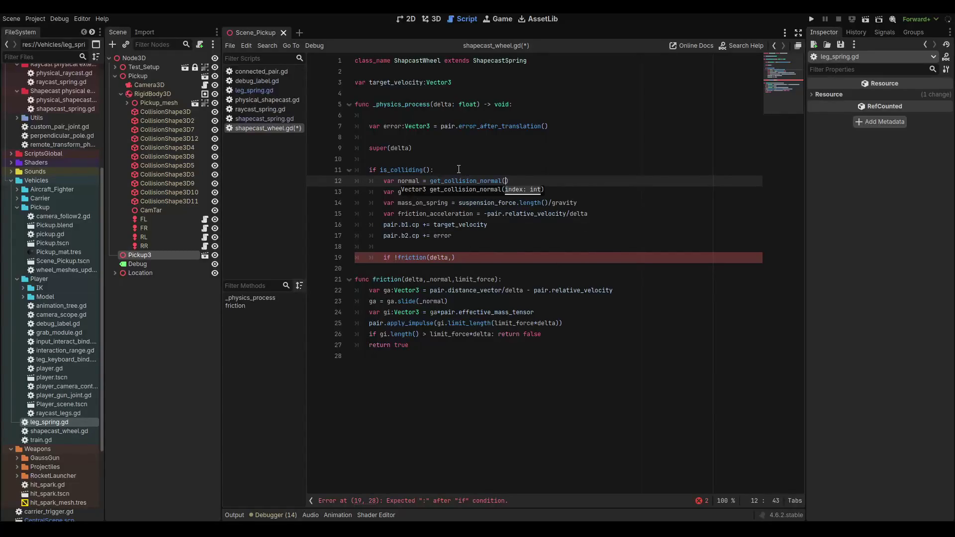
double_click(404, 171)
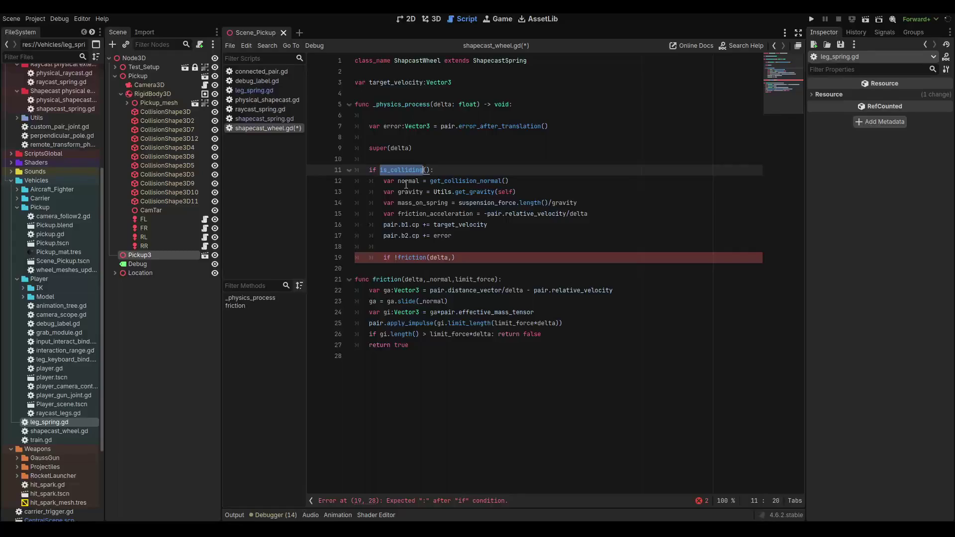
Complete 'if !friction(delta, normal, 1000):' with body 'pair.b2.cp = get_collision_point()'.
click(452, 257)
text(normal)
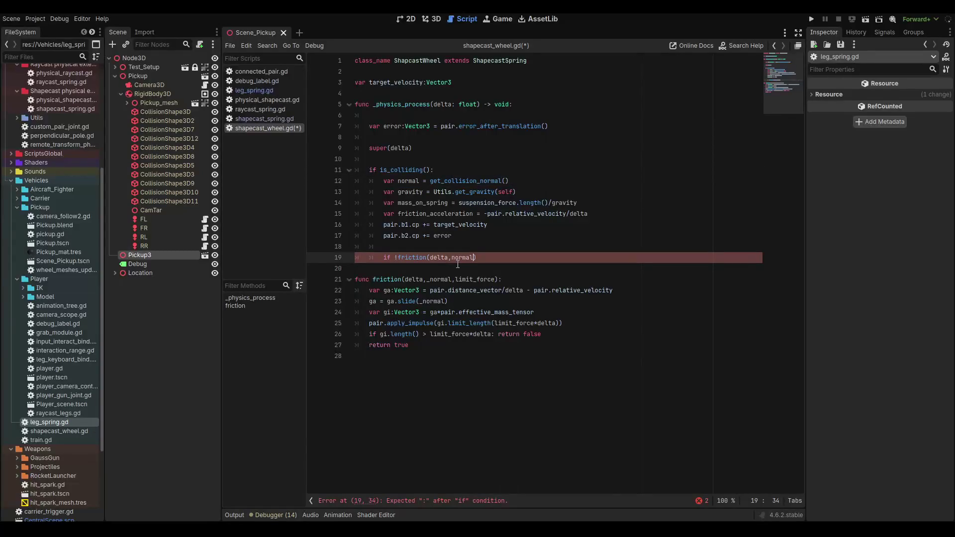
text(,l)
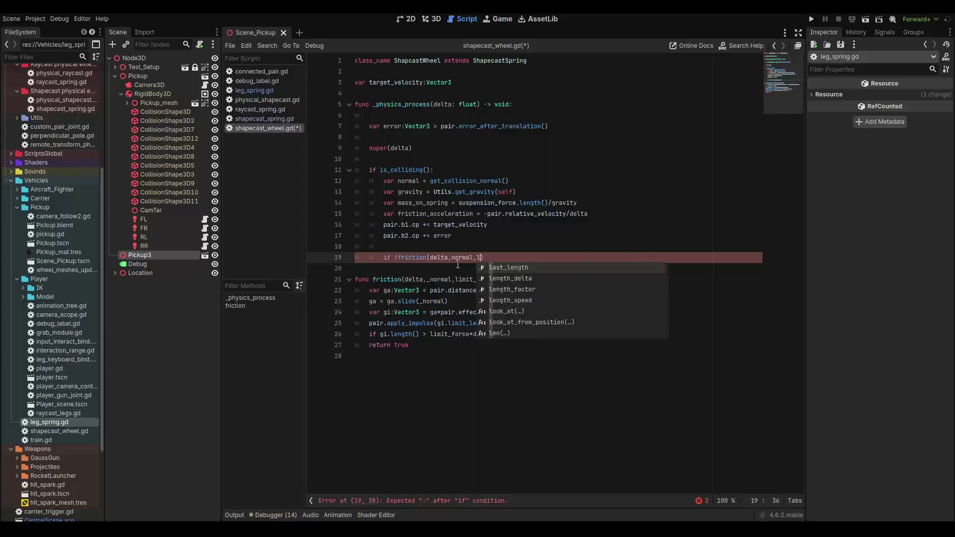
key(BackSpace)
text(1000))
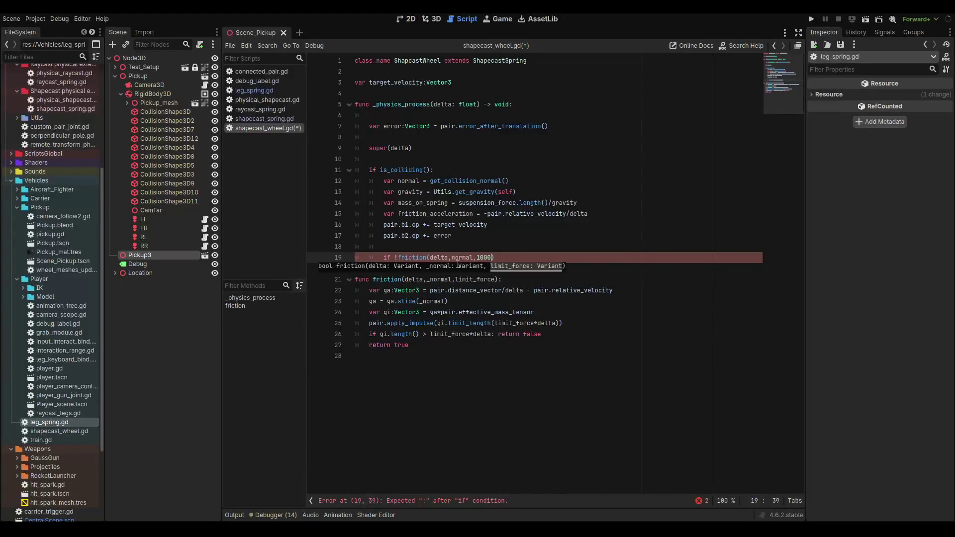
text(:)
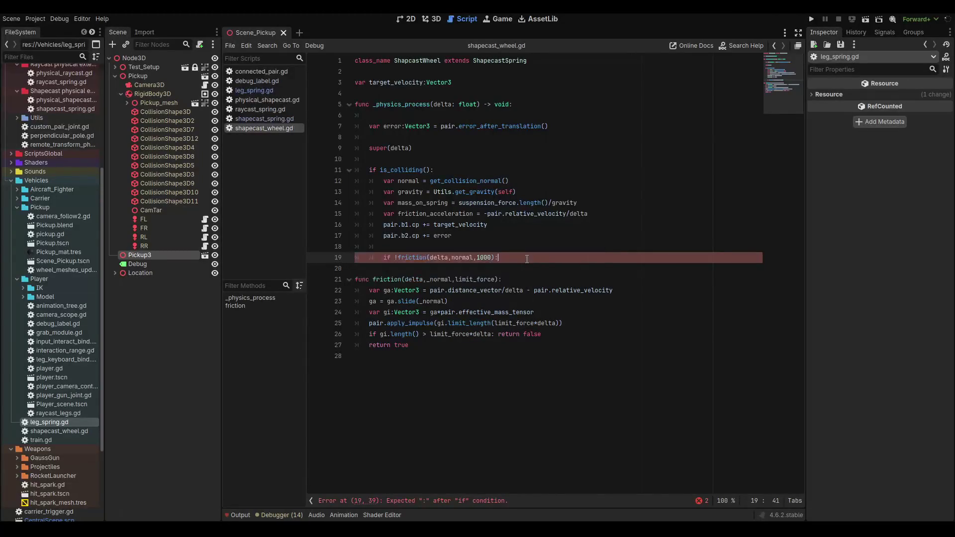
key(Return)
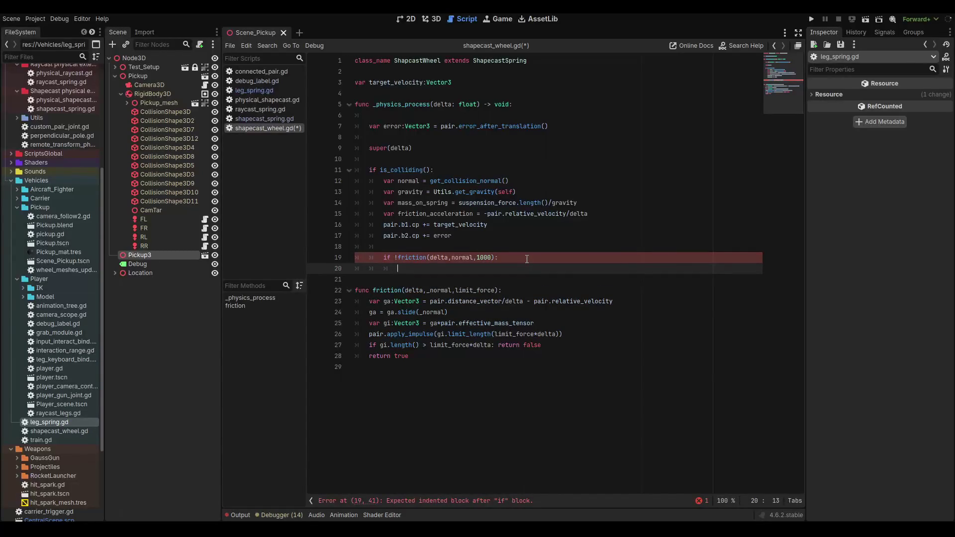
text(pair.)
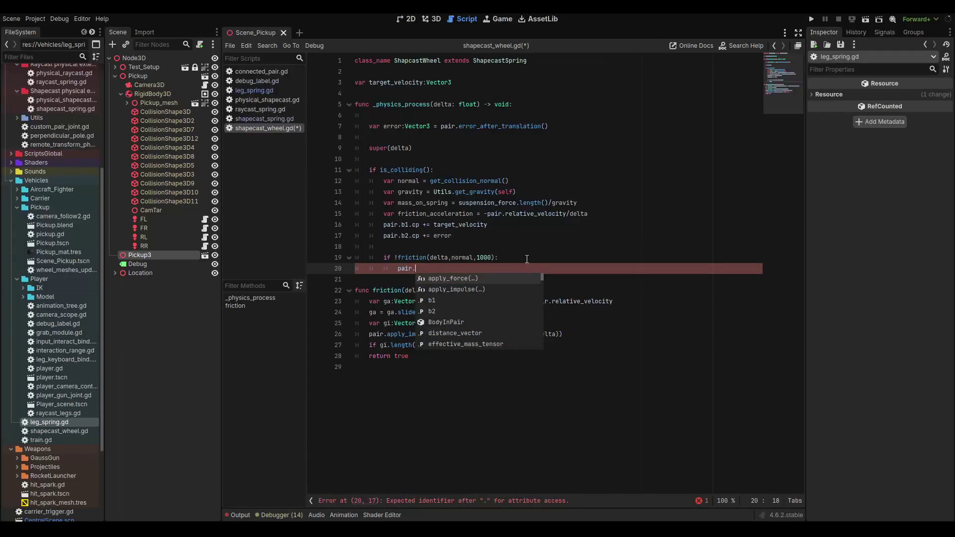
text(b2.cp = getcollis)
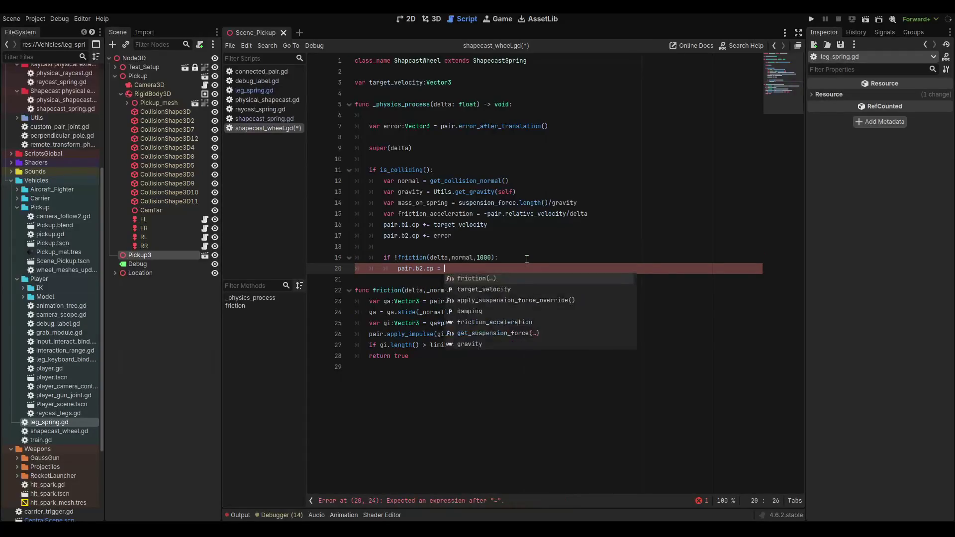
text(ionp)
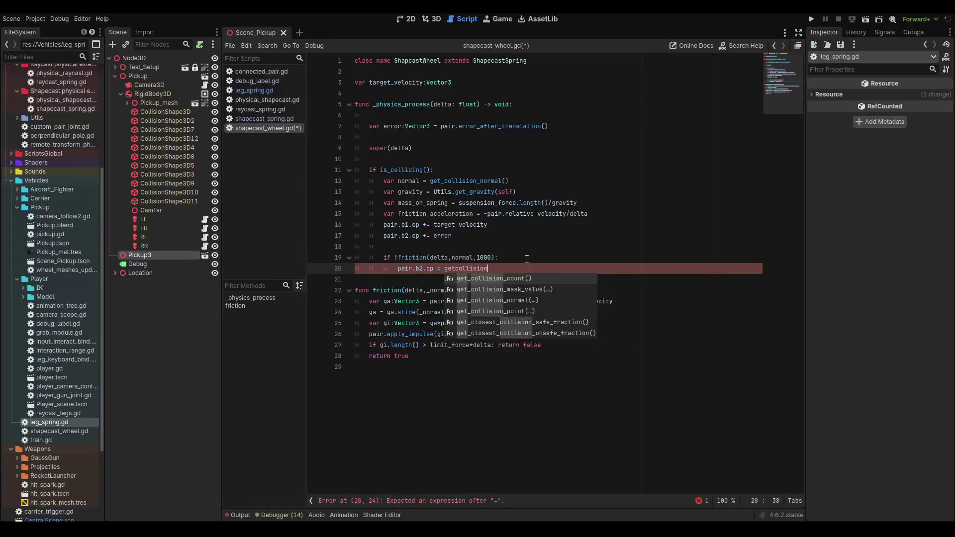
key(Return)
Pass index 0 to get_collision_normal() and get_collision_point(), then save the script.
key(ctrl+s)
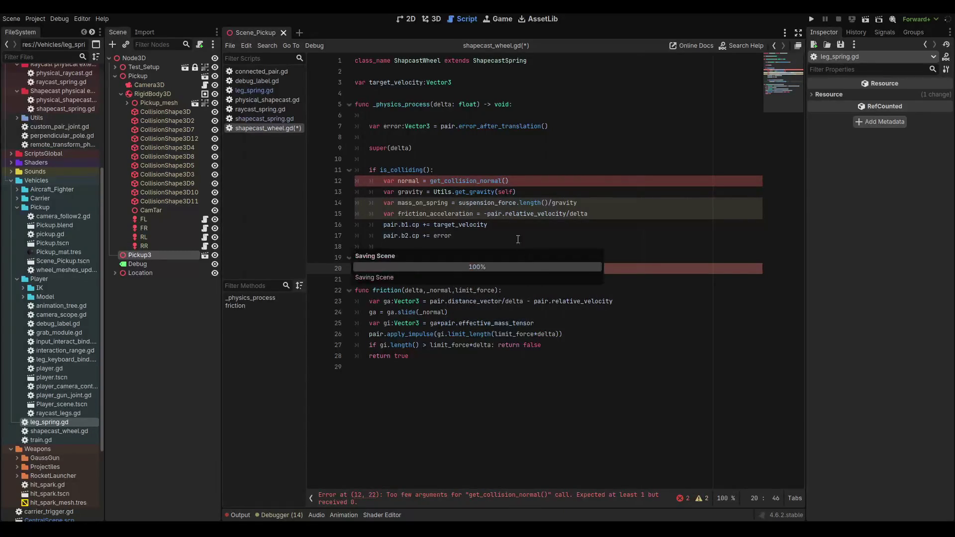
click(493, 268)
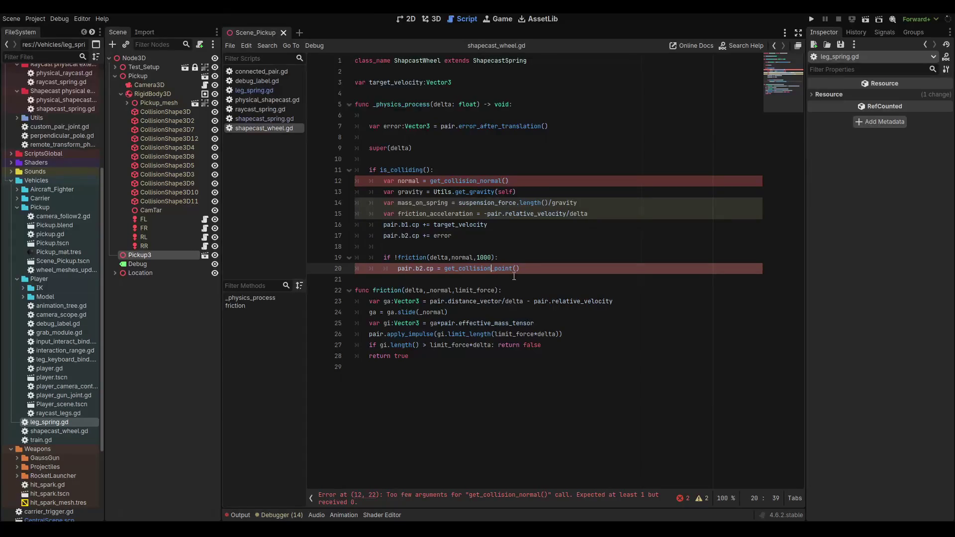
click(506, 182)
text(0)
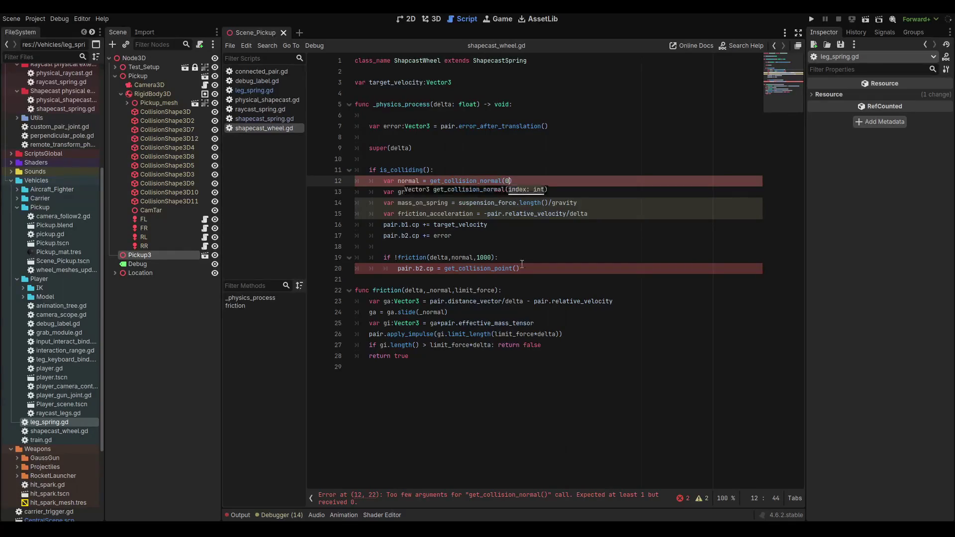
click(517, 268)
text(0)
key(ctrl+s)
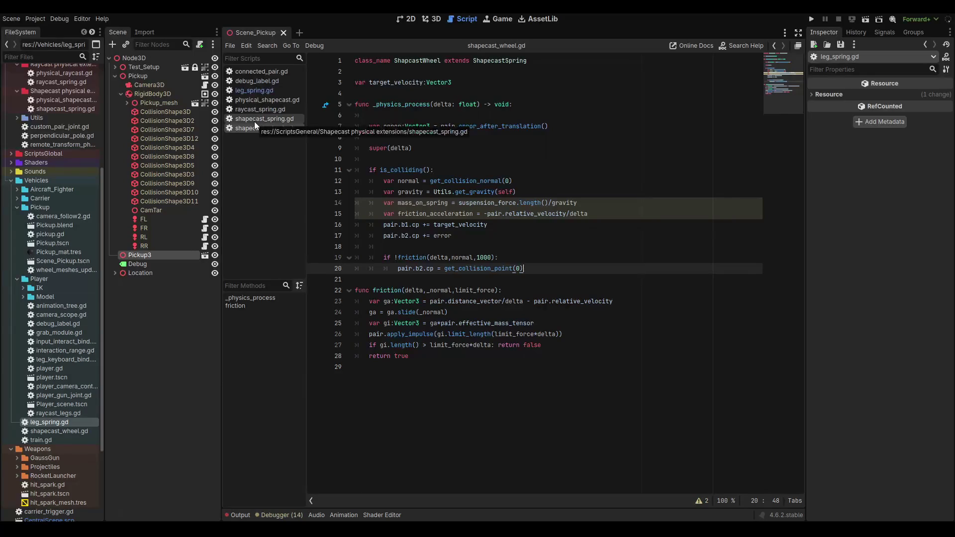
click(267, 94)
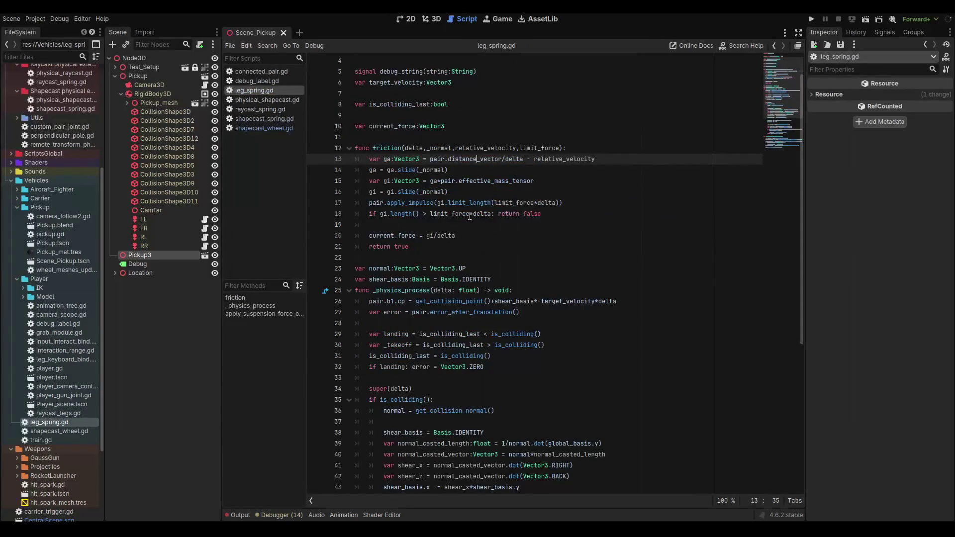
scroll(470, 216, down, 6)
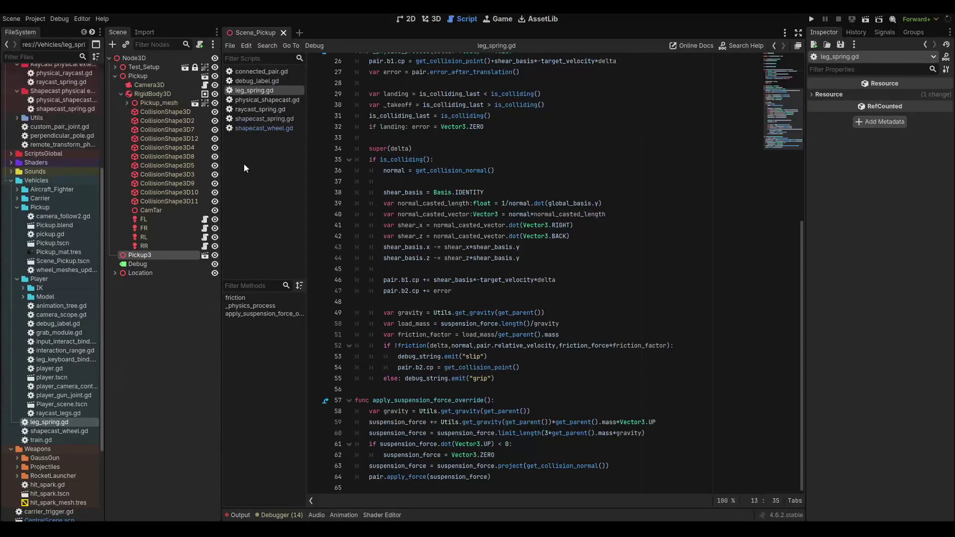
click(243, 129)
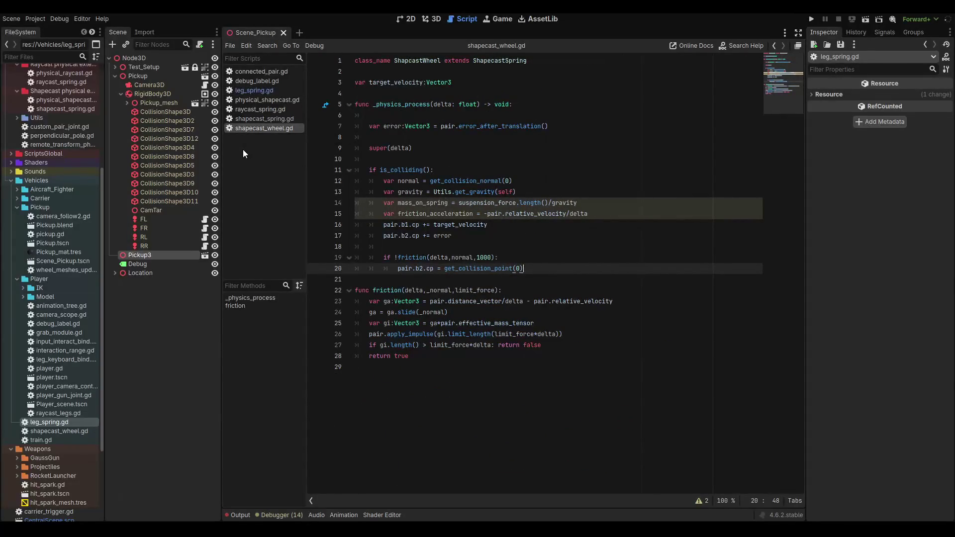
double_click(420, 258)
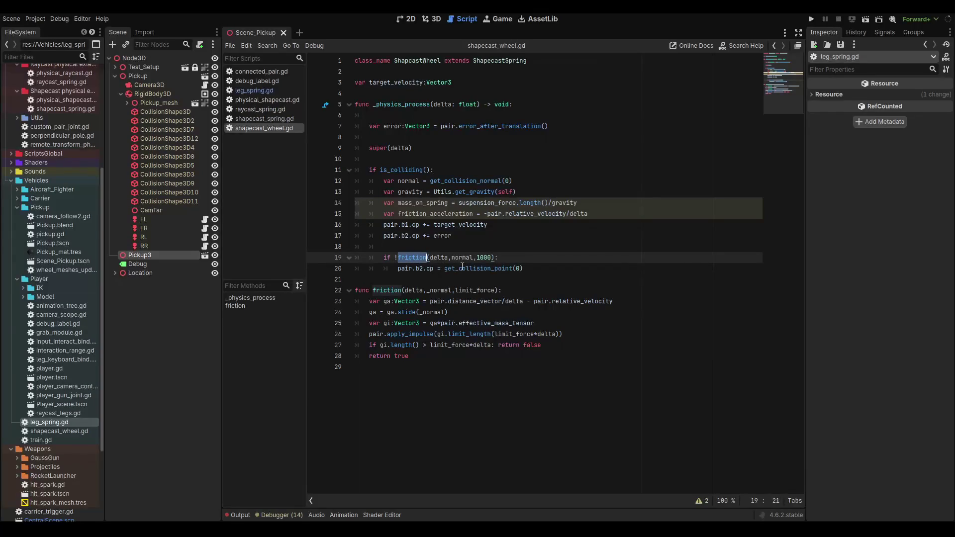
mouse_move(462, 267)
click(248, 91)
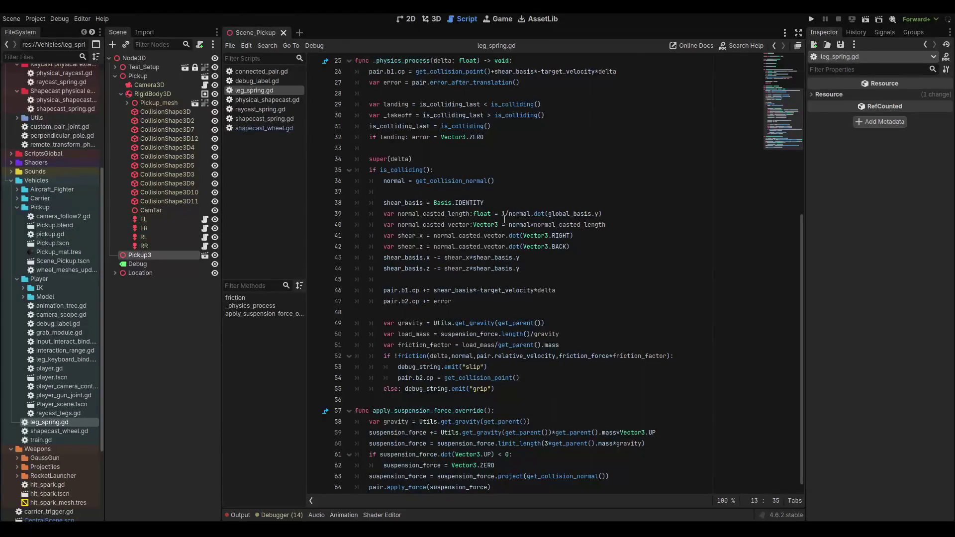
scroll(507, 223, up, 1)
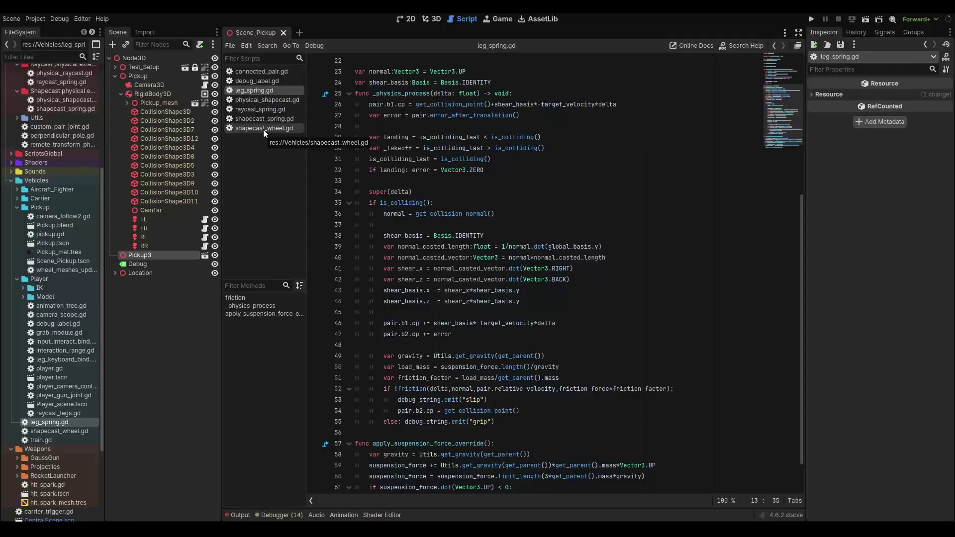
click(264, 129)
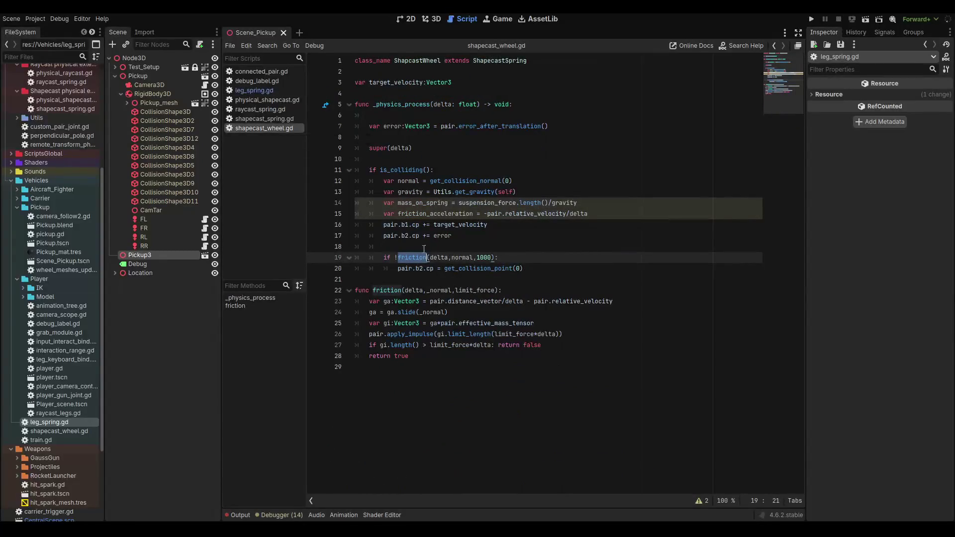
click(525, 259)
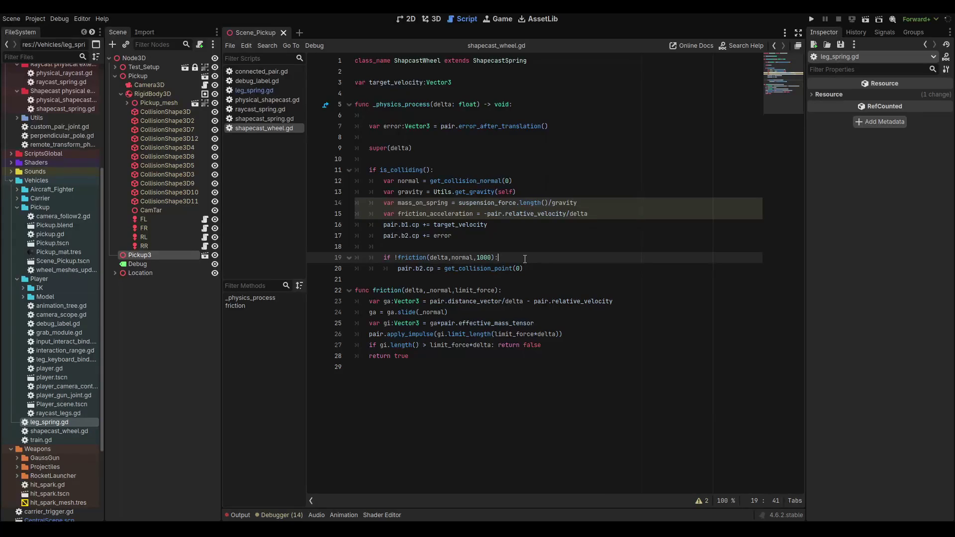
Run the current scene with F6, watch the pickup, then stop it with F8.
key(F6)
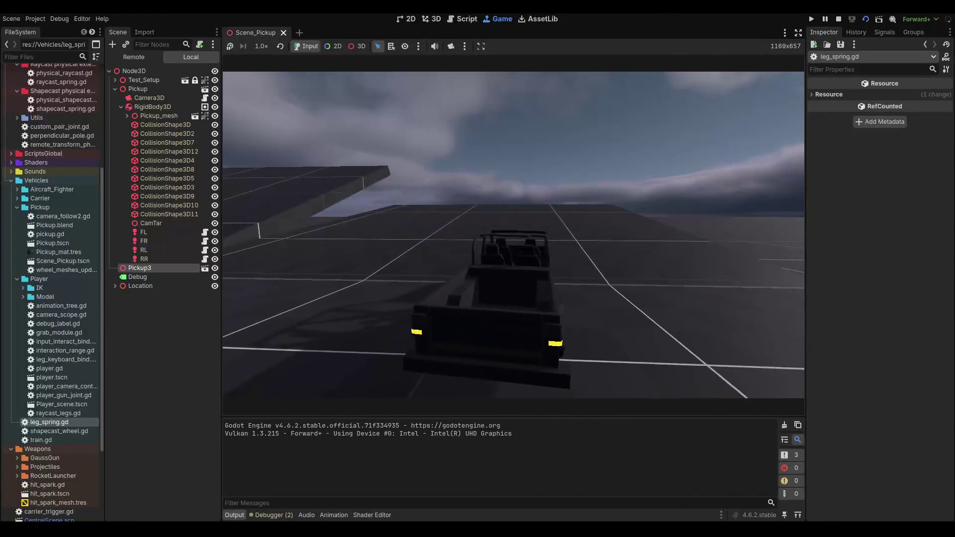
key(F8)
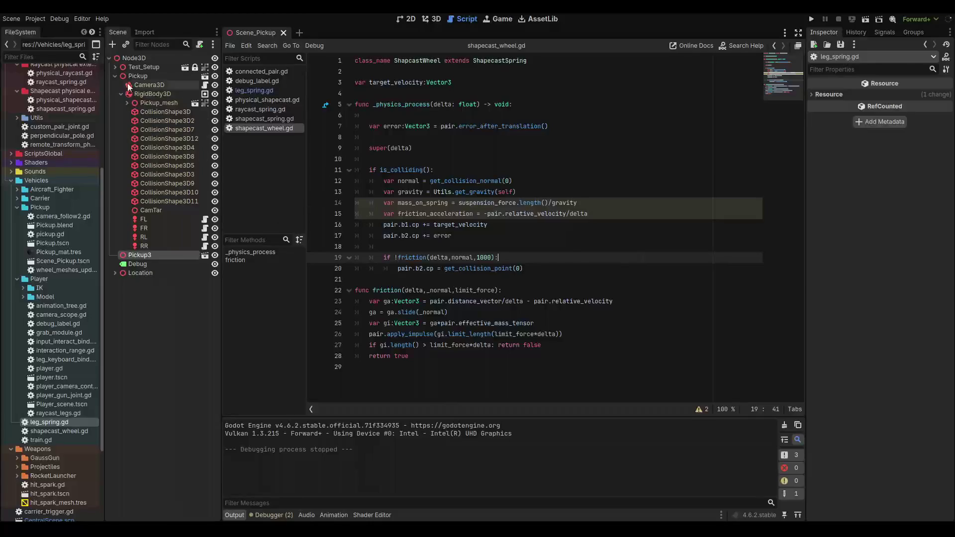
scroll(64, 137, up, 5)
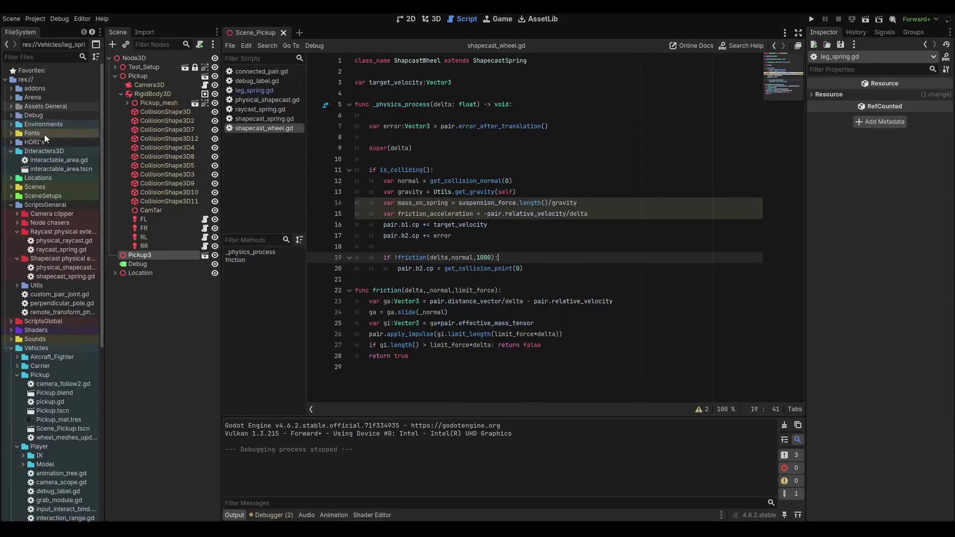
Drag x.tscn and y.tscn from the Debug folder onto RigidBody3D as X and Y nodes.
click(10, 116)
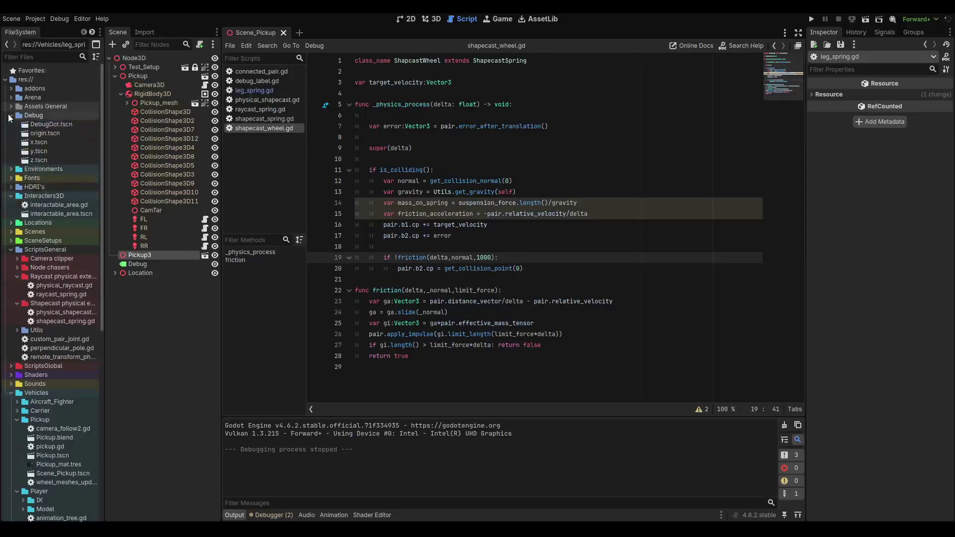
click(40, 143)
drag(40, 141, 153, 100)
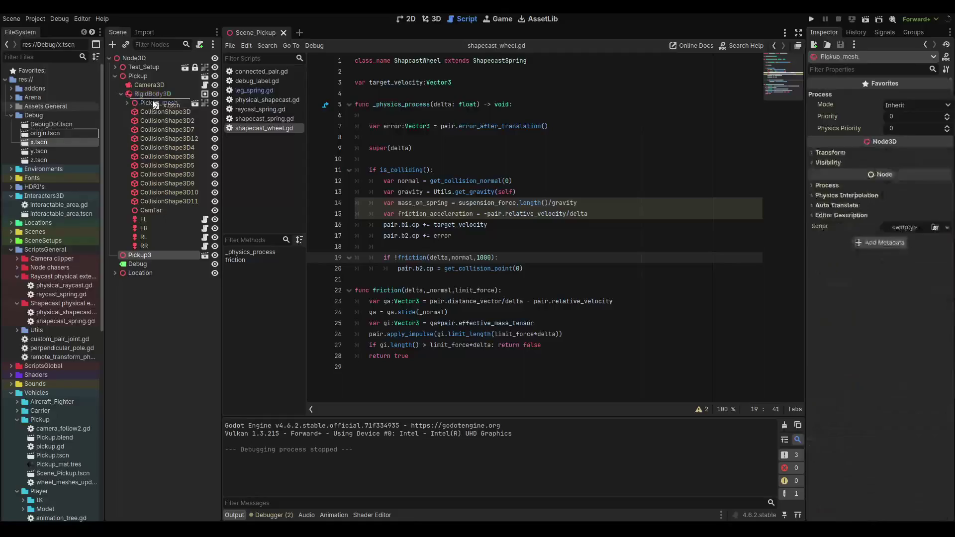
drag(39, 151, 164, 116)
Drop X and Y node references onto new lines and start a '.global_position =' assignment.
click(483, 247)
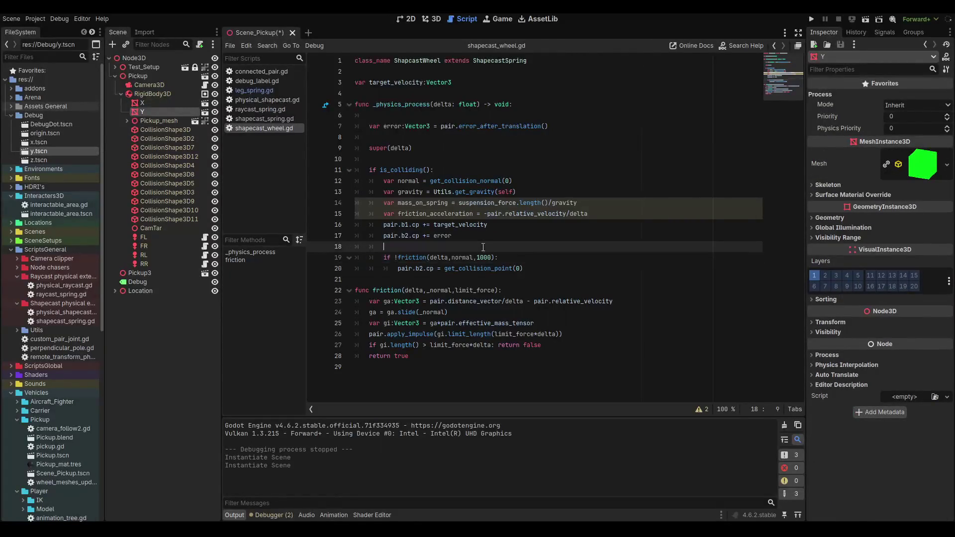
key(Return)
key(Up)
key(Return)
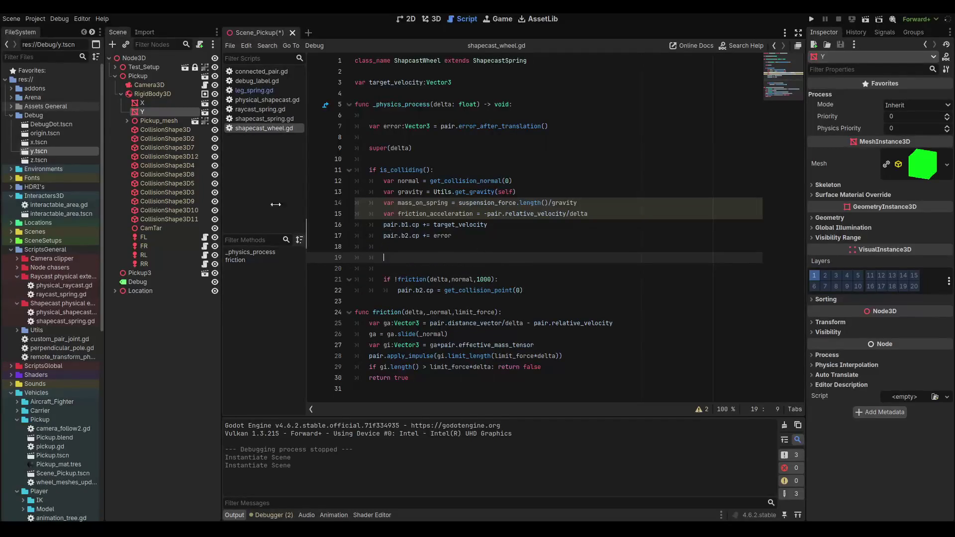
mouse_move(139, 102)
mouse_down()
mouse_move(448, 221)
mouse_move(384, 257)
mouse_up()
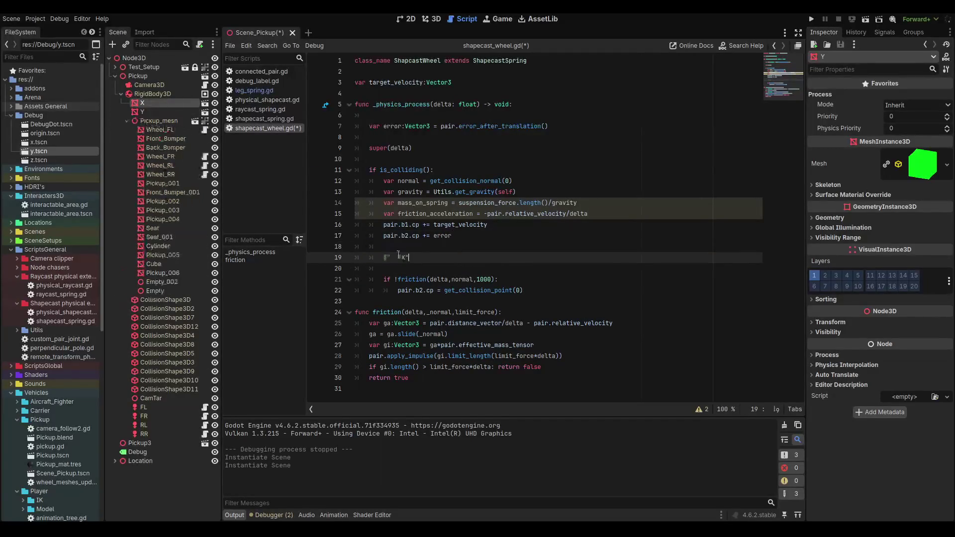
mouse_move(143, 112)
mouse_down()
mouse_move(388, 225)
mouse_move(408, 246)
mouse_up()
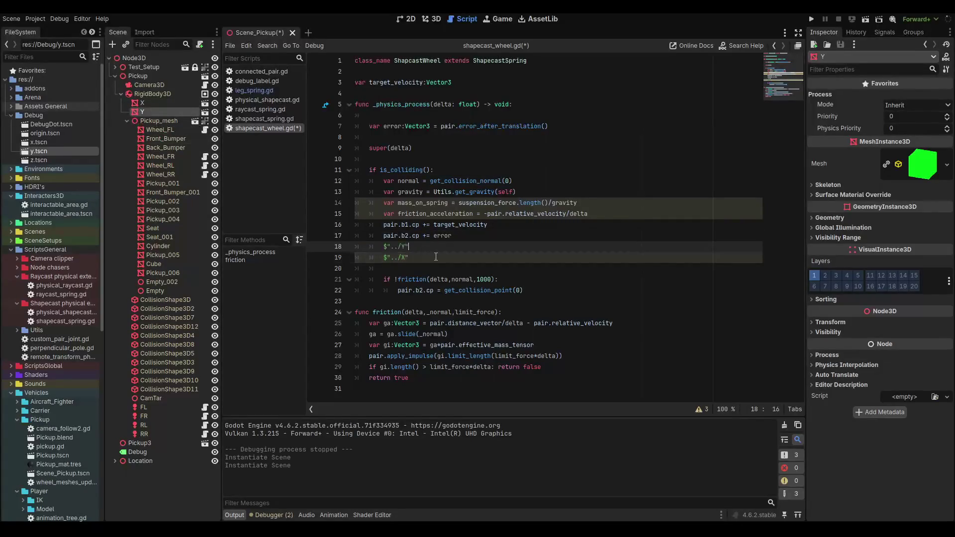
text(.global)
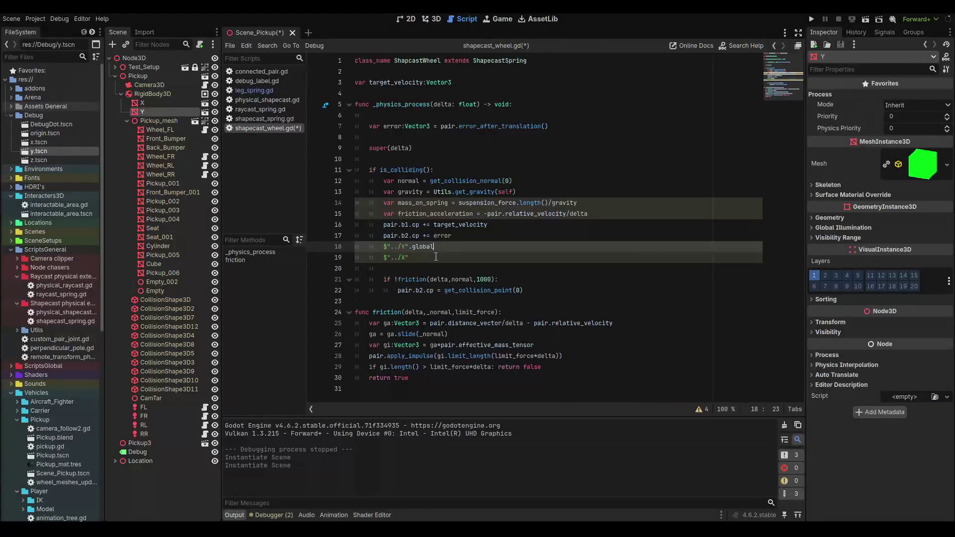
text(_po)
text(sition =)
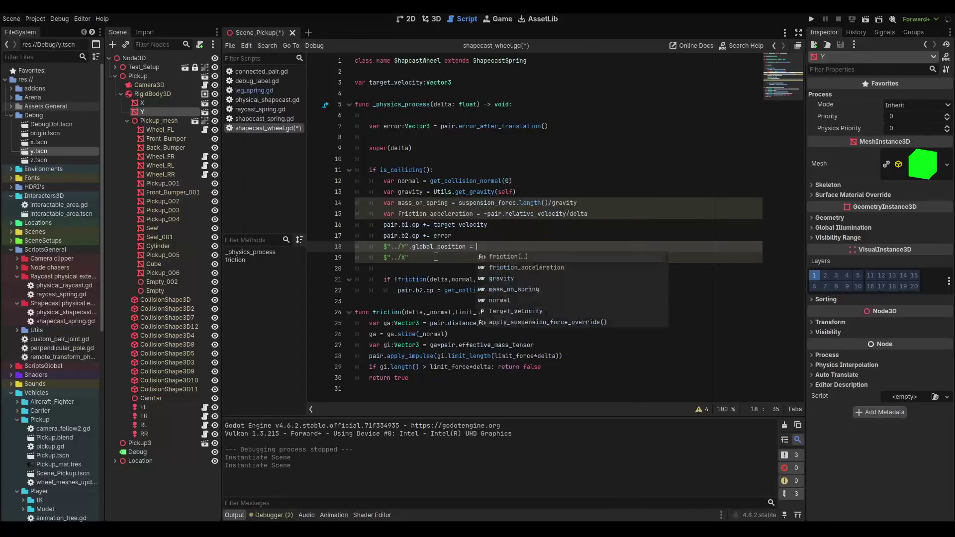
click(428, 252)
Set the Y marker's global_position to pair.b1.cp and X's to pair.b2.cp, then run the scene.
click(142, 103)
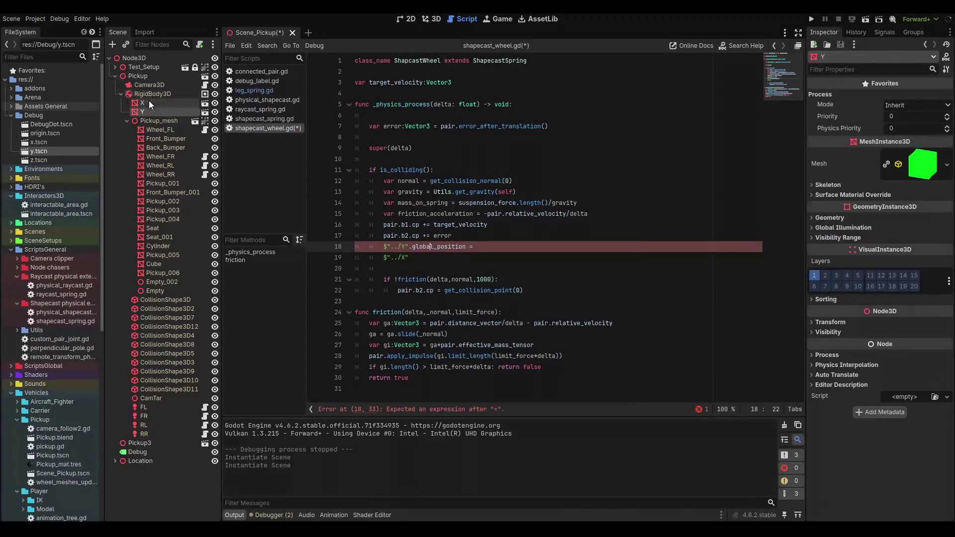
click(127, 120)
click(479, 246)
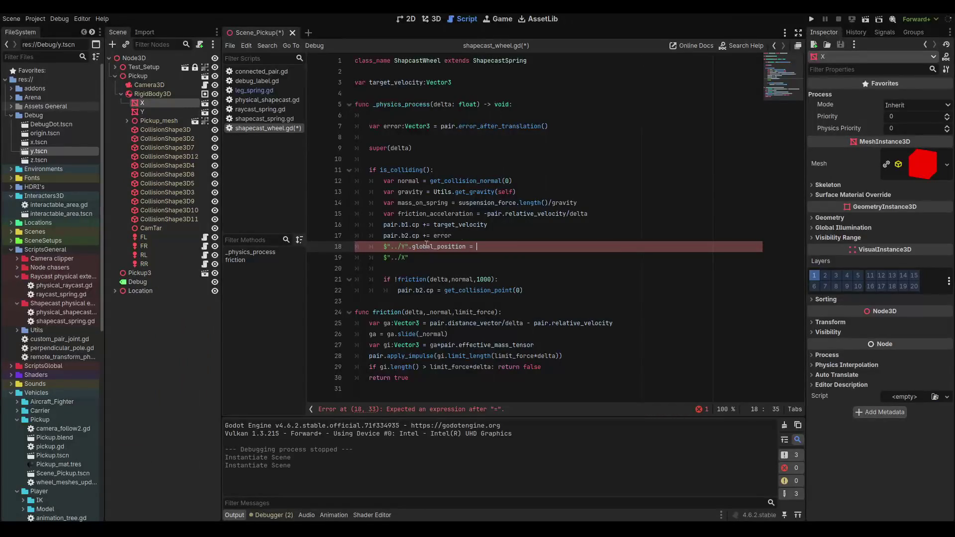
drag(384, 225, 417, 230)
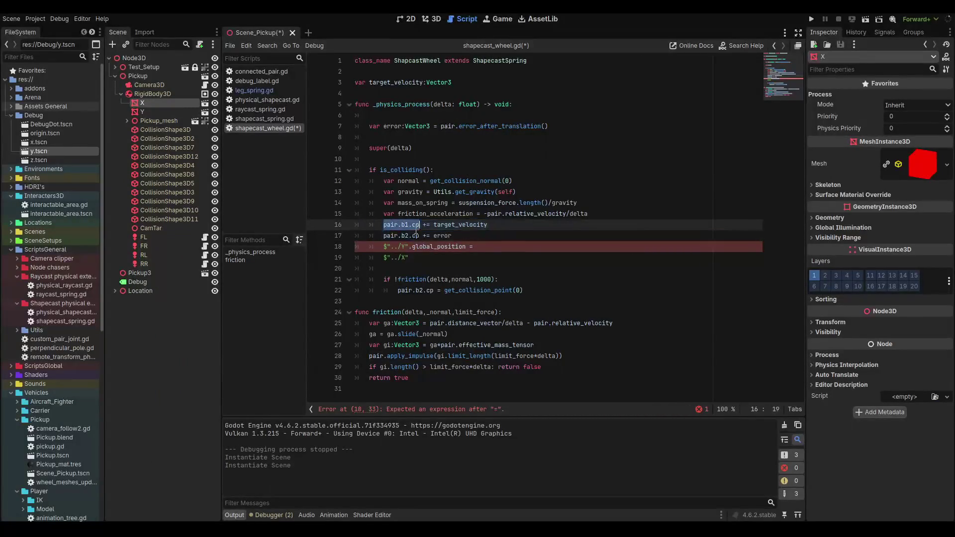
key(ctrl+c)
click(470, 247)
key(ctrl+v)
click(468, 256)
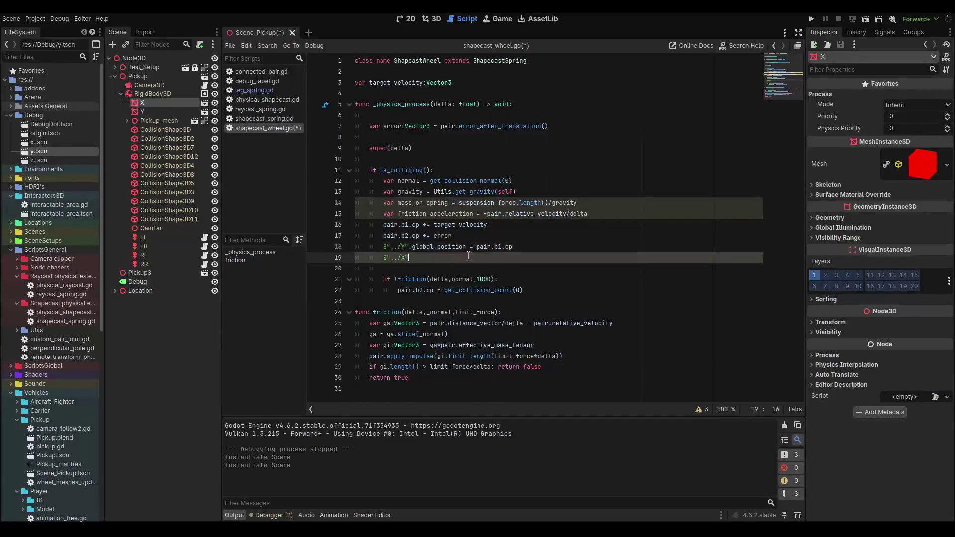
text(.global_posi)
text(tion = pair.b2.)
text(cp)
key(F6)
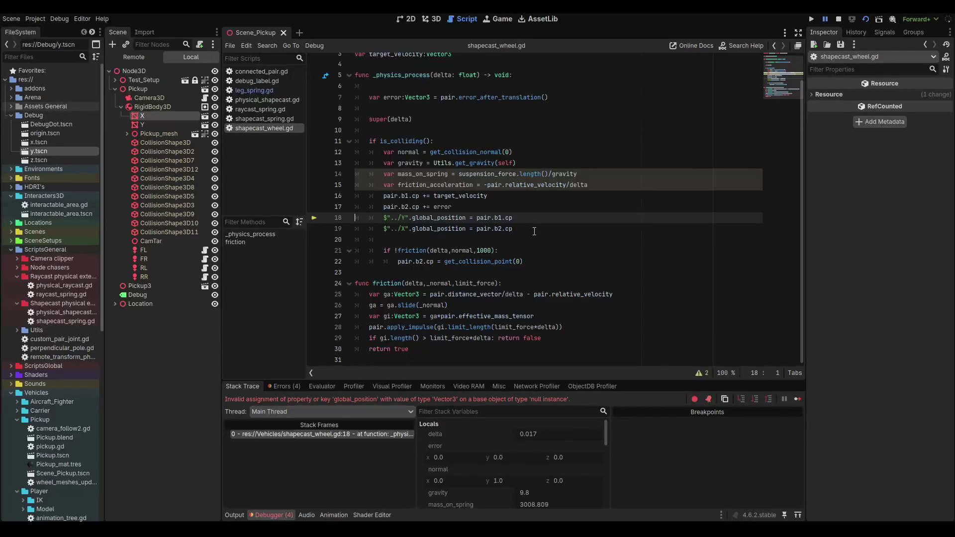
Scroll the script editor back to the top after reviewing the marker assignment lines.
scroll(535, 232, up, 1)
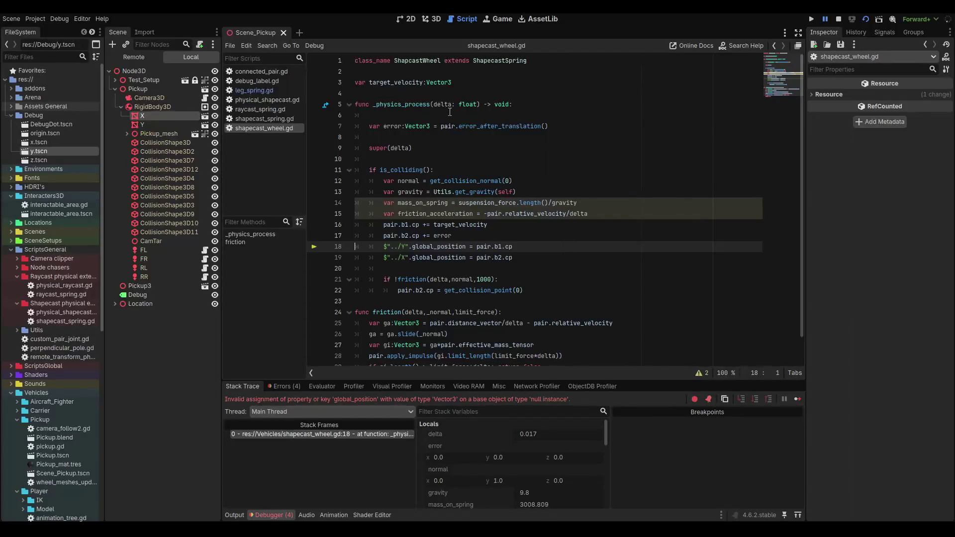
Add a 'debug(array)' declaration on a new line below target_velocity.
click(490, 72)
click(538, 92)
key(Return)
key(Return)
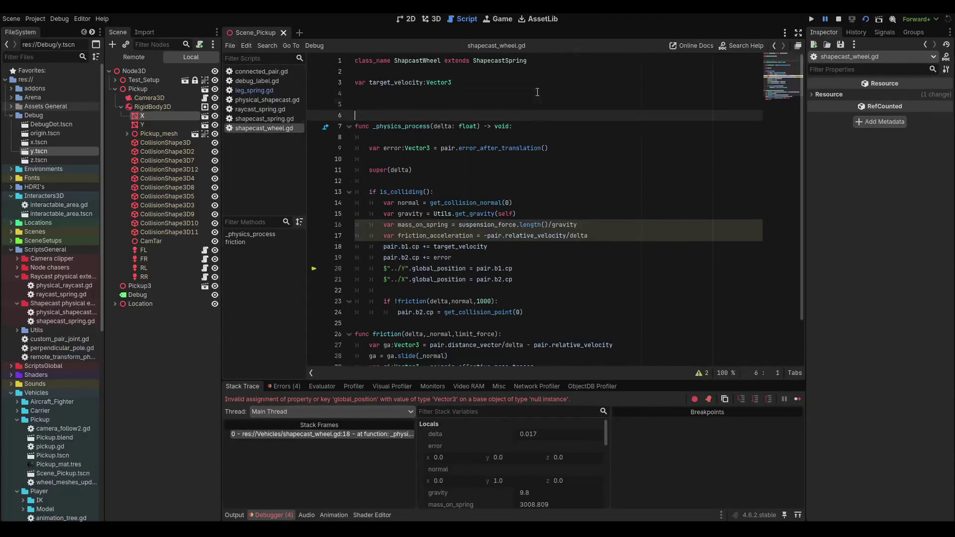
key(Up)
text(var de)
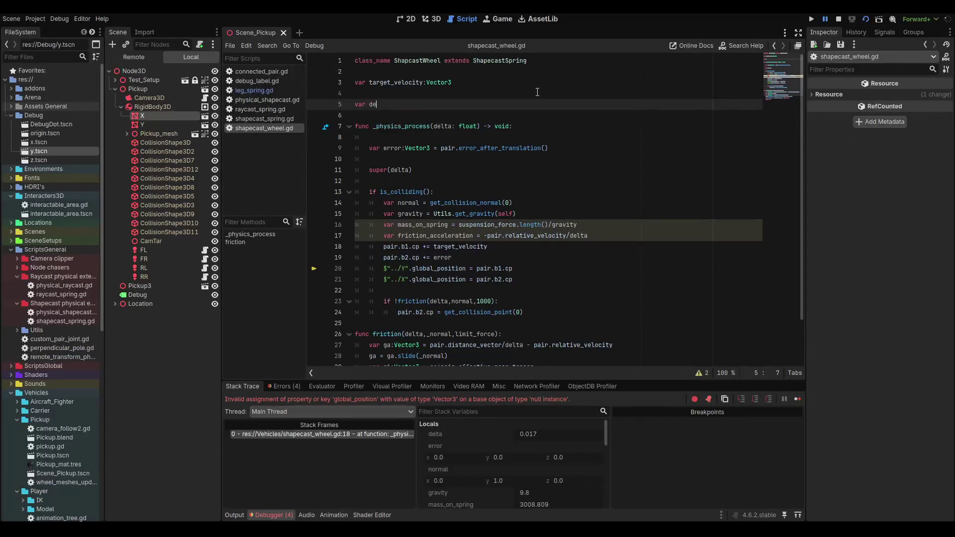
text(bug)
text((di)
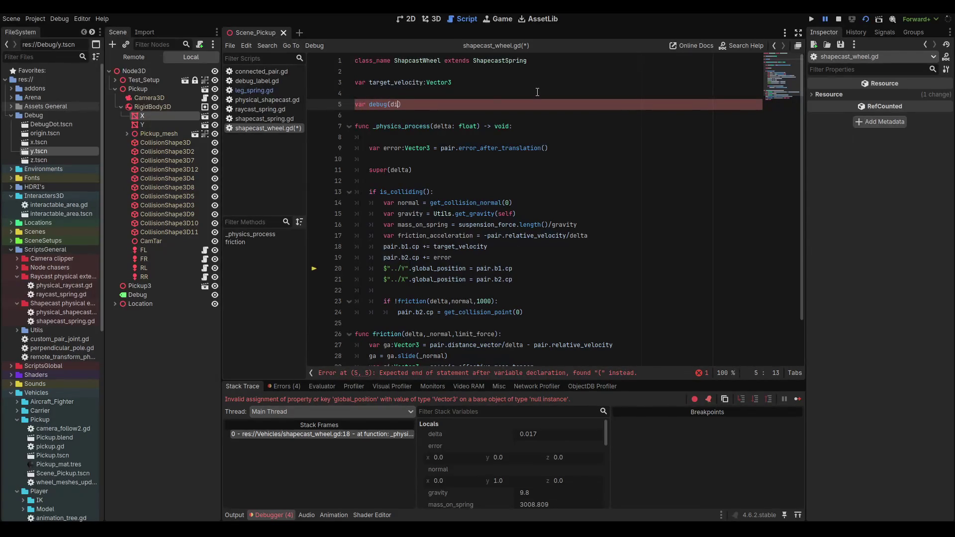
key(BackSpace)
text((dic)
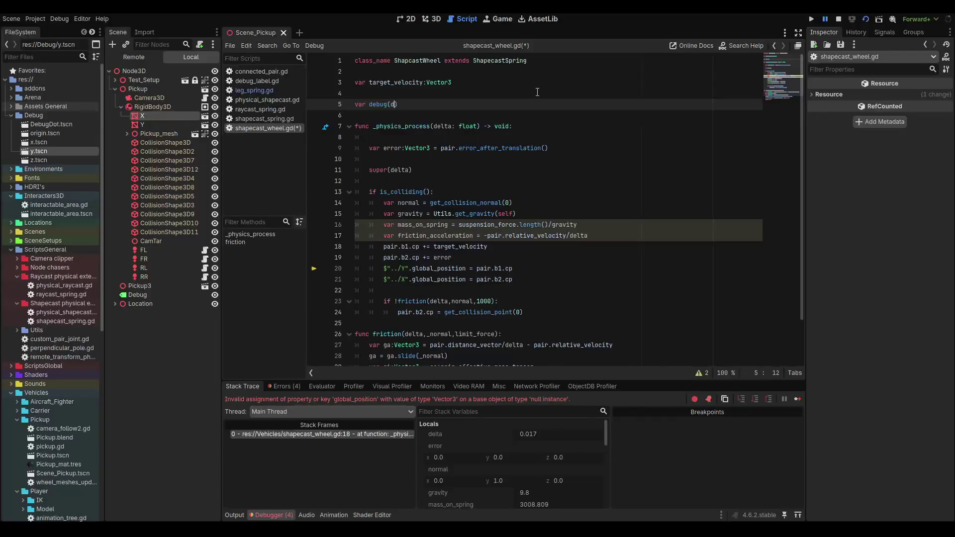
text(t)
key(BackSpace)
key(BackSpace)
key(BackSpace)
text(array)
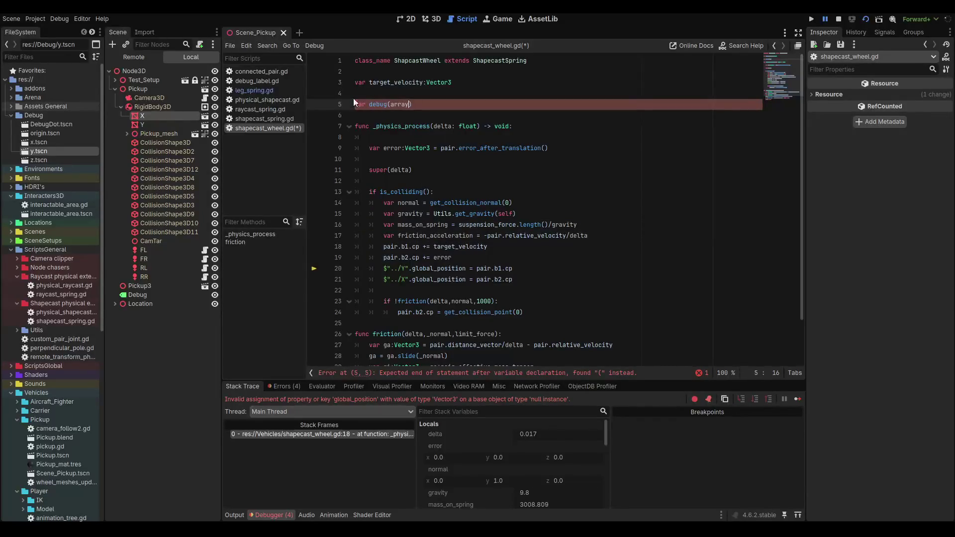
Replace 'var' with 'signal' so it reads 'signal debug(array)'.
double_click(377, 104)
double_click(361, 104)
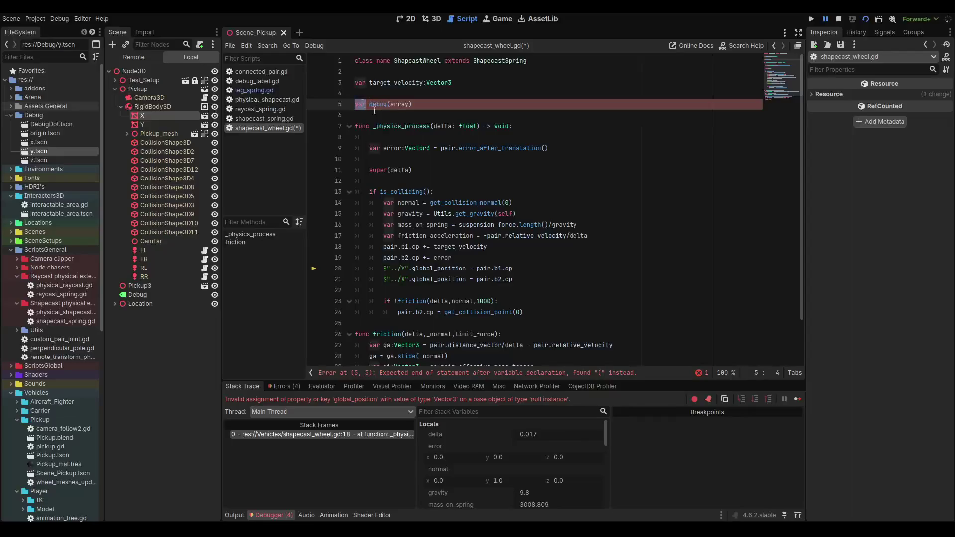
text(s)
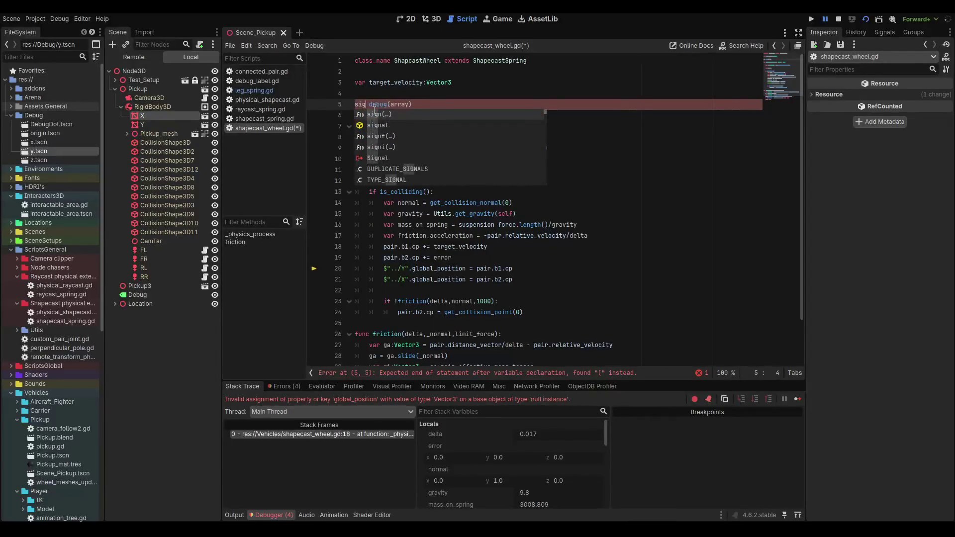
text(ig)
key(Return)
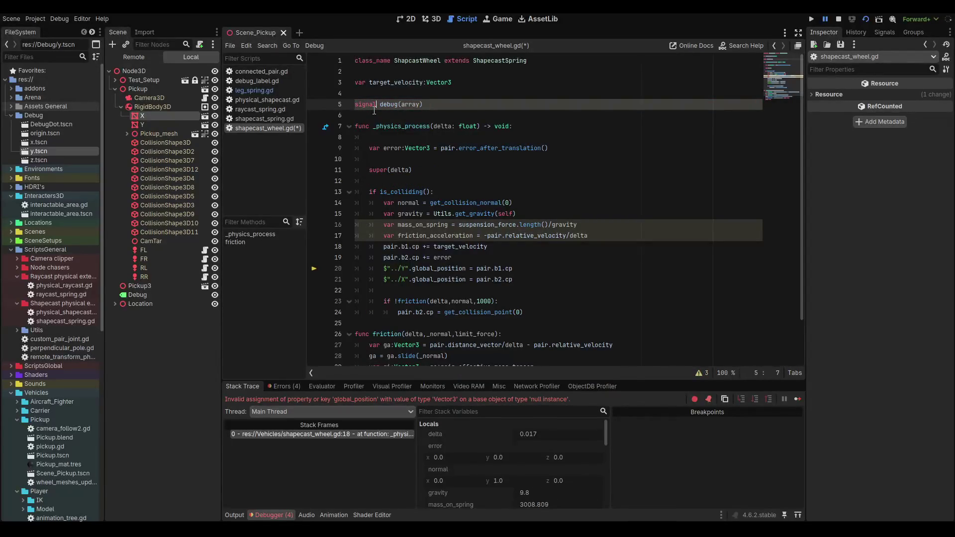
click(534, 254)
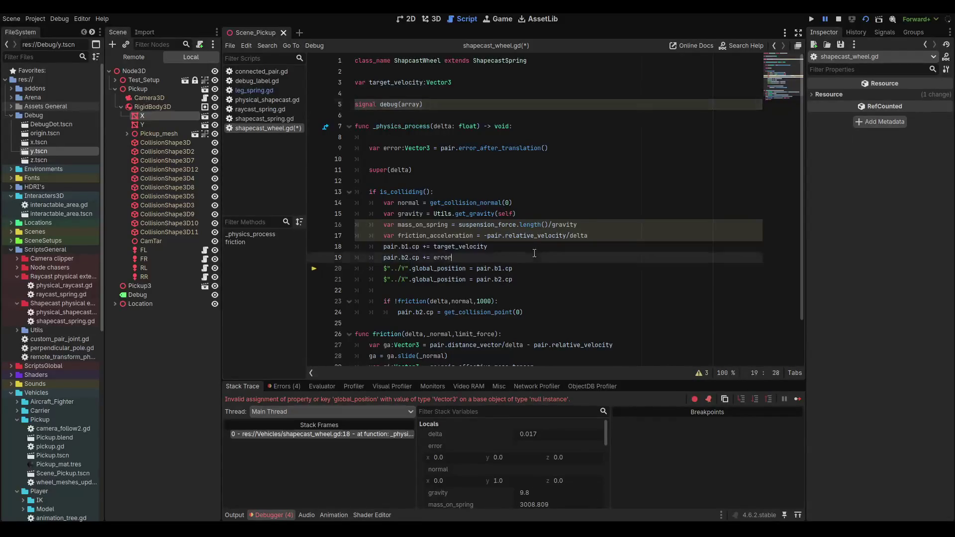
Start a 'debug.emit([ , ])' call on a new line 21.
key(Return)
key(Return)
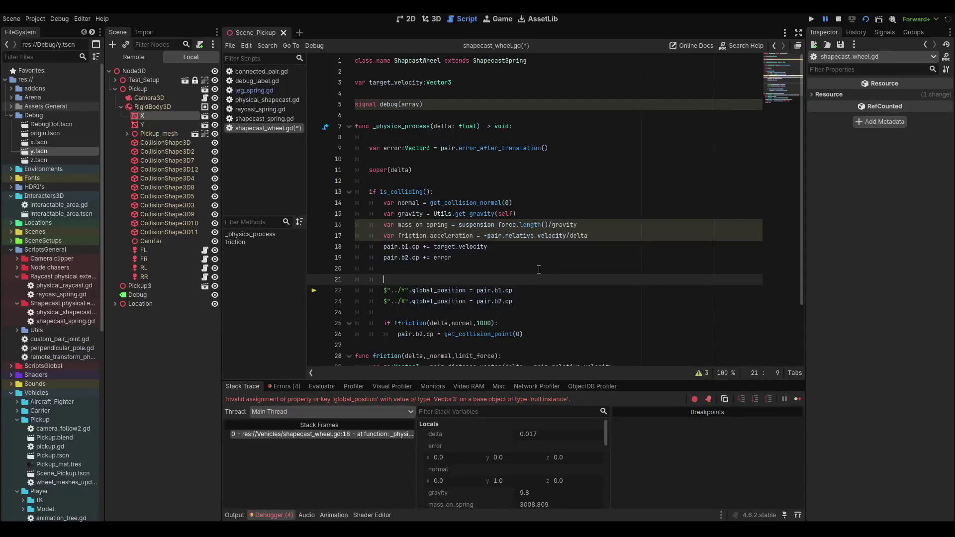
text(debug)
text(.emit()
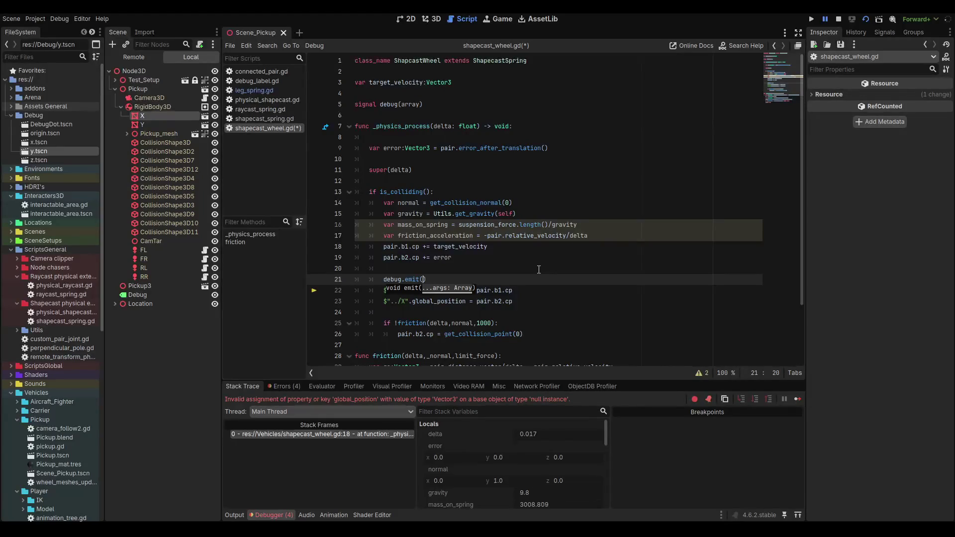
text([)
text(,)
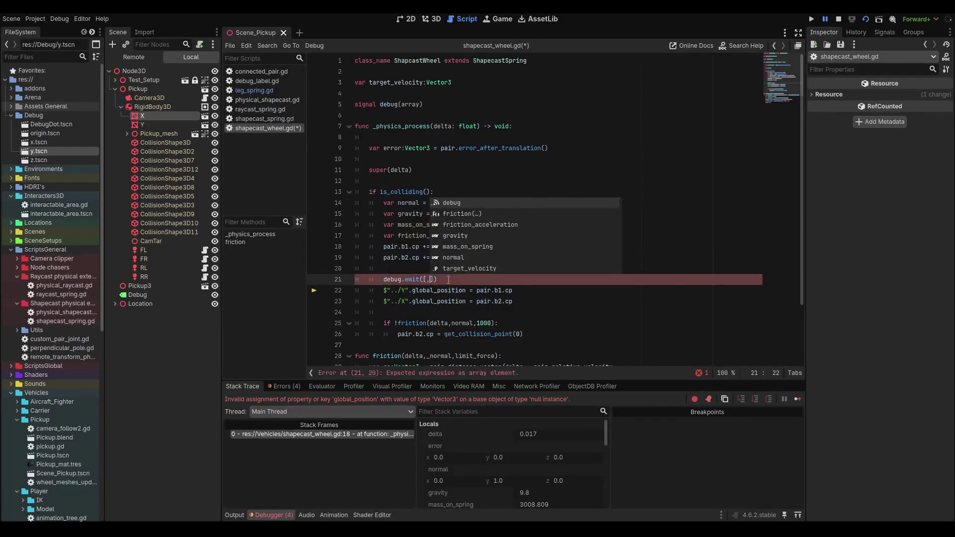
key(Left)
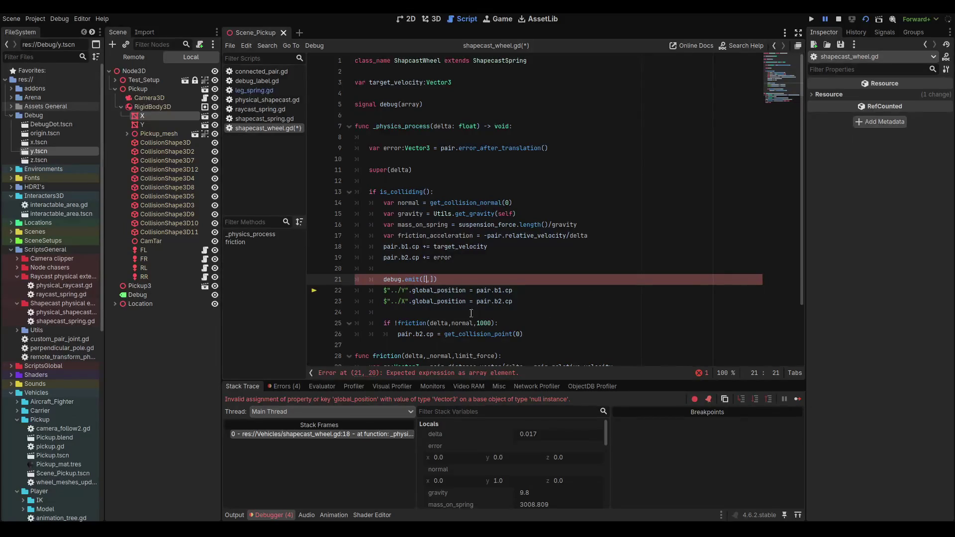
Move pair.b1.cp and pair.b2.cp from the marker lines into the emit array, deleting those lines.
drag(513, 290, 477, 291)
key(BackSpace)
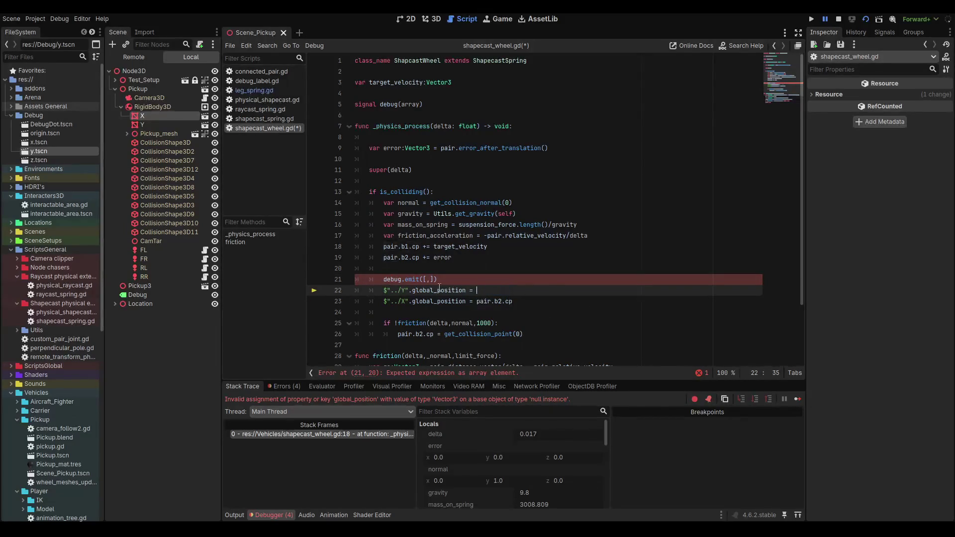
key(Up)
key(Left)
key(Left)
key(Left)
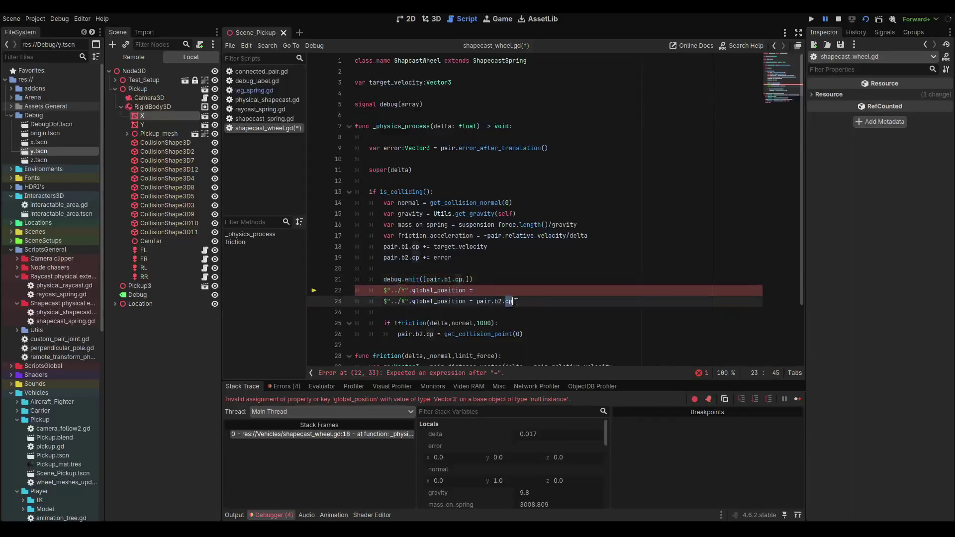
drag(513, 302, 356, 291)
key(ctrl+x)
key(Up)
key(Up)
key(Left)
key(Left)
key(ctrl+v)
key(BackSpace)
key(Delete)
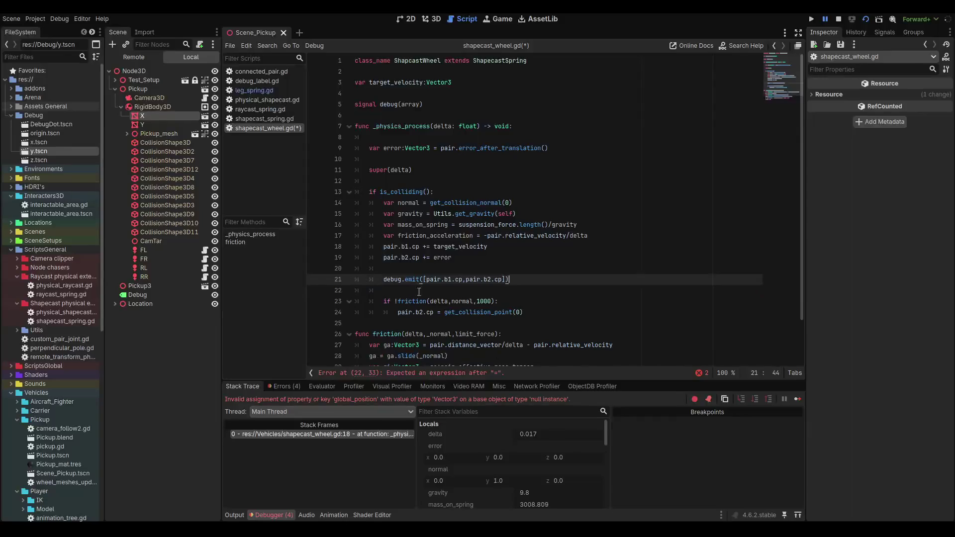
Save shapecast_wheel.gd and bring up the Signals dock.
key(ctrl+s)
click(563, 291)
click(544, 280)
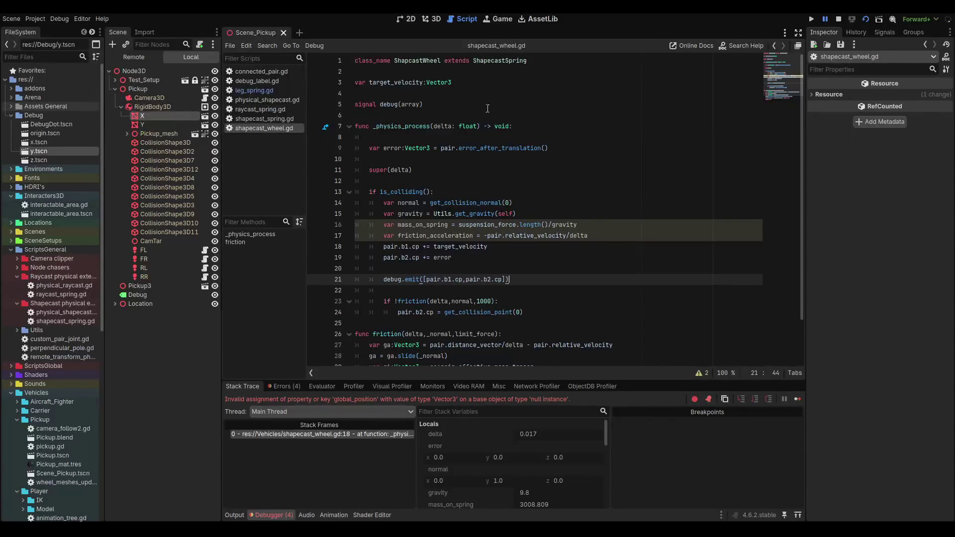
click(885, 34)
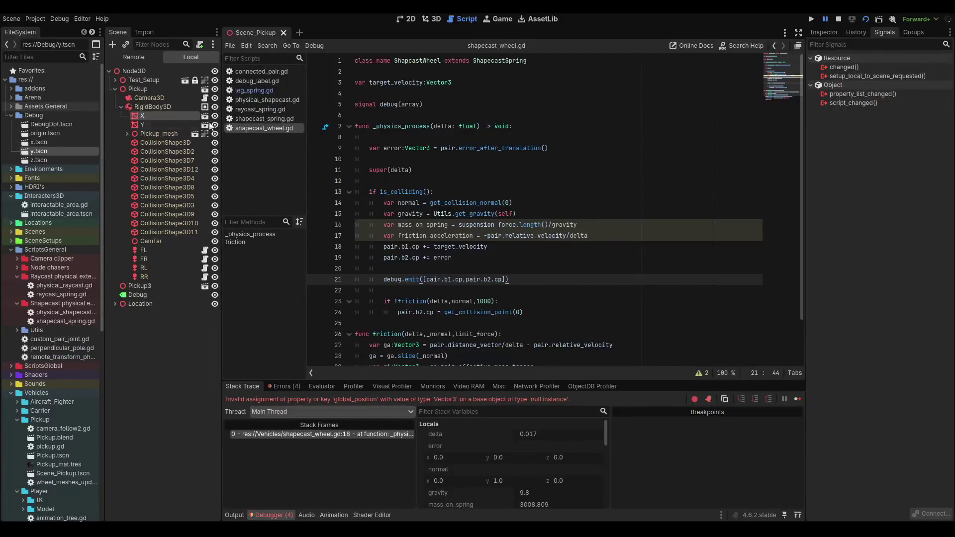
Select the X marker node and start a new MeshInstance3D script at res://Debug/x.gd.
click(154, 261)
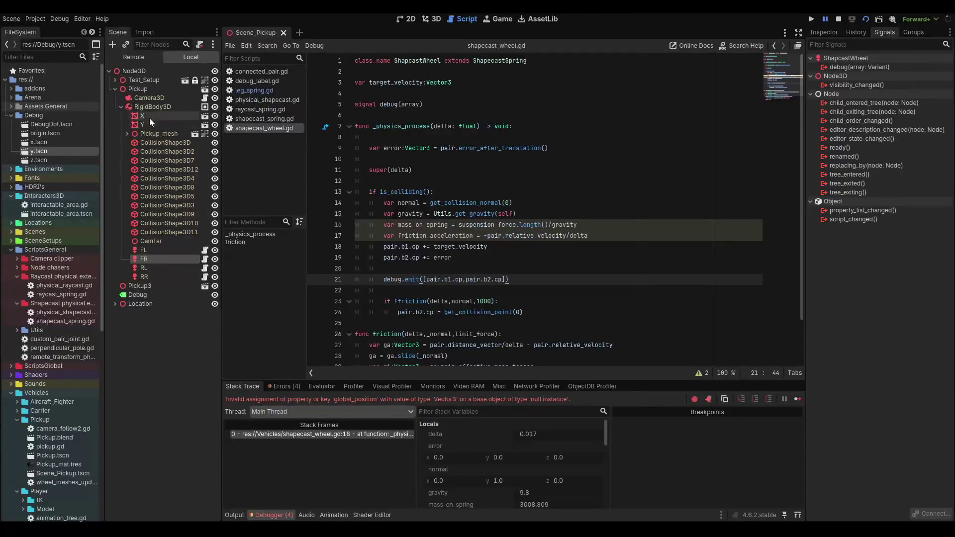
click(163, 116)
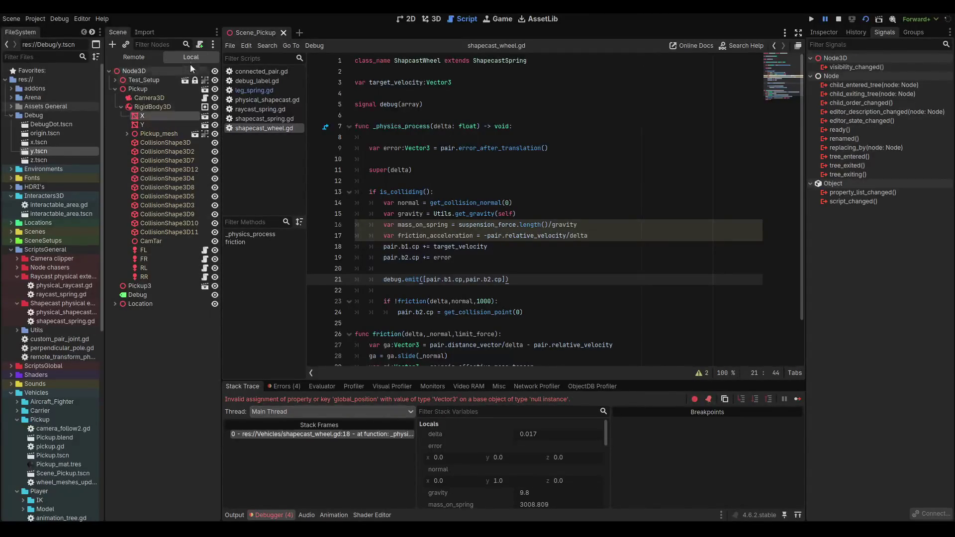
click(200, 46)
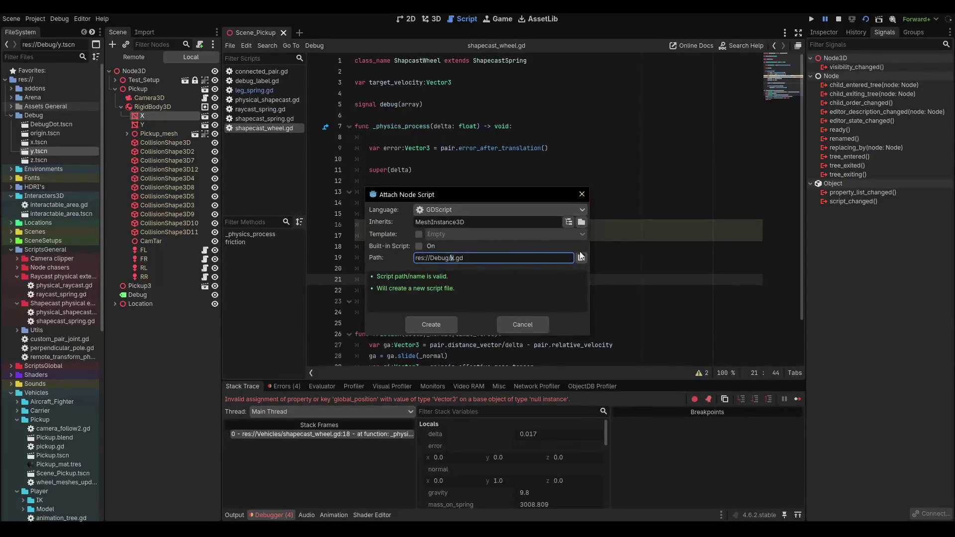
Cancel the Attach Node Script dialog and select the Vehicles/Pickup folder in FileSystem.
click(581, 195)
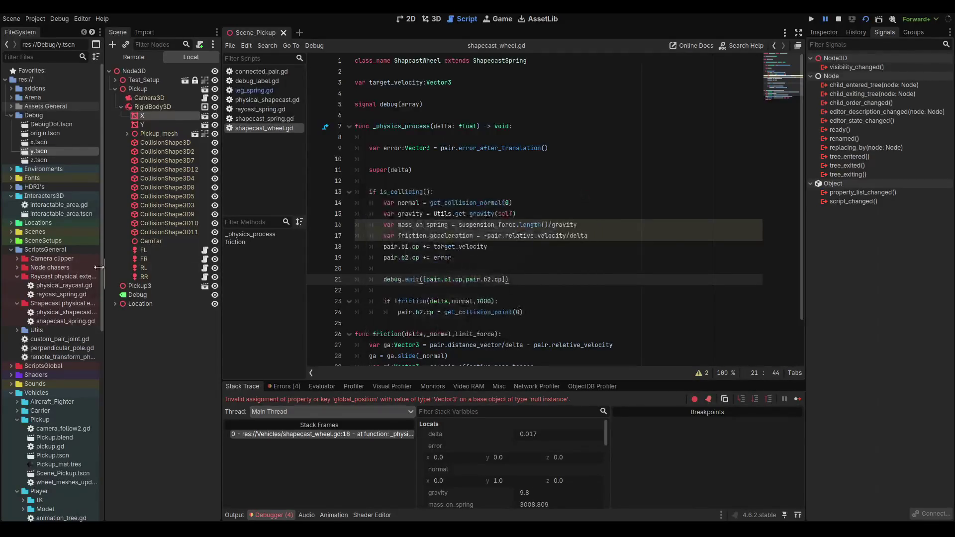
scroll(53, 368, down, 5)
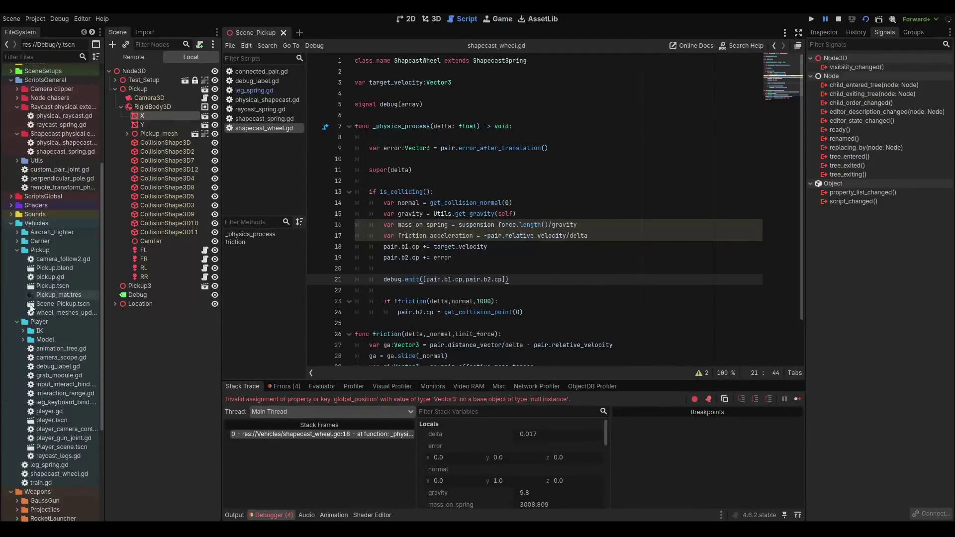
click(37, 250)
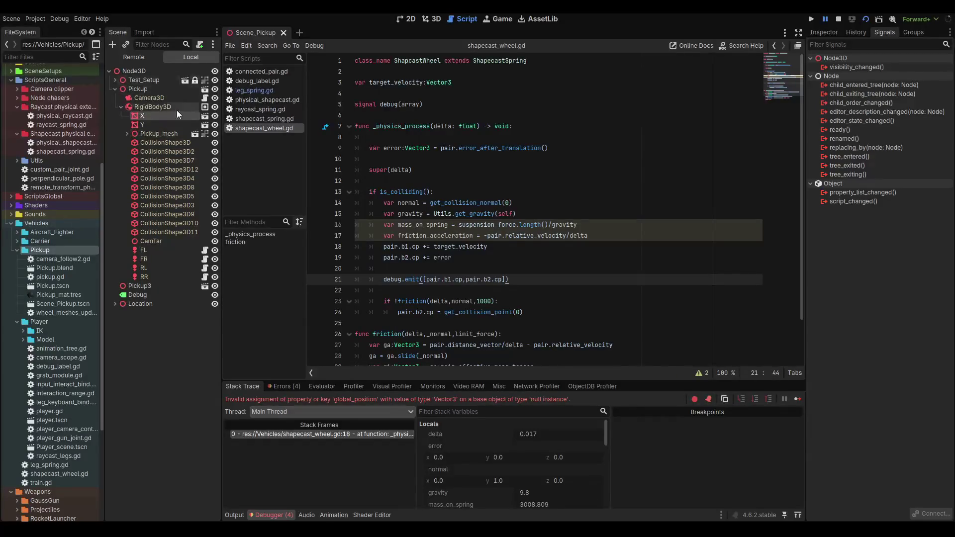
Reopen the X node's script dialog, browse the path, then cancel without creating a script.
click(199, 44)
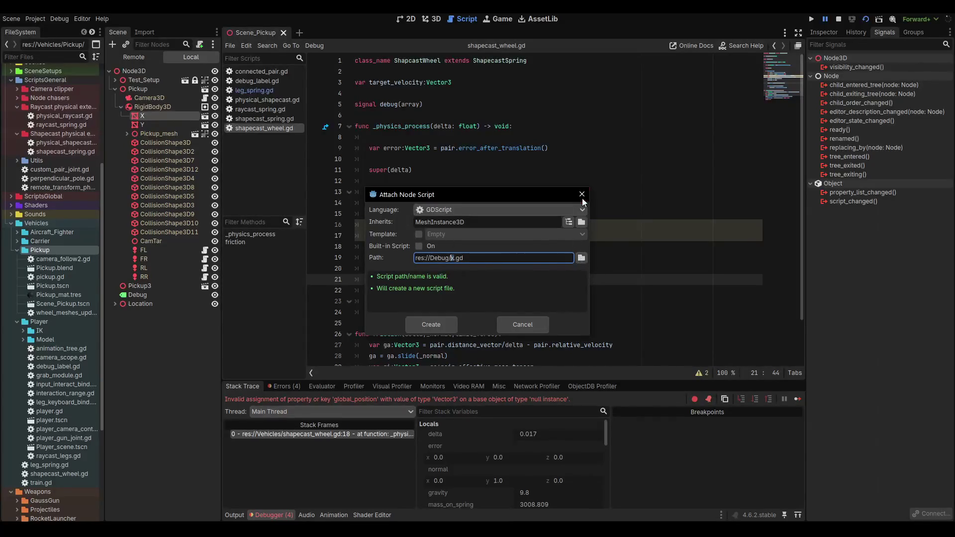
click(583, 258)
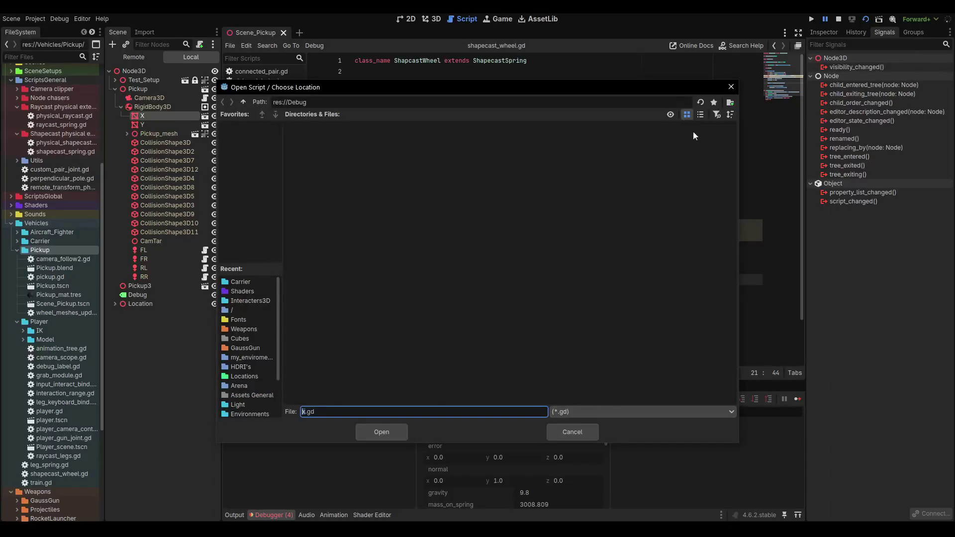
click(731, 87)
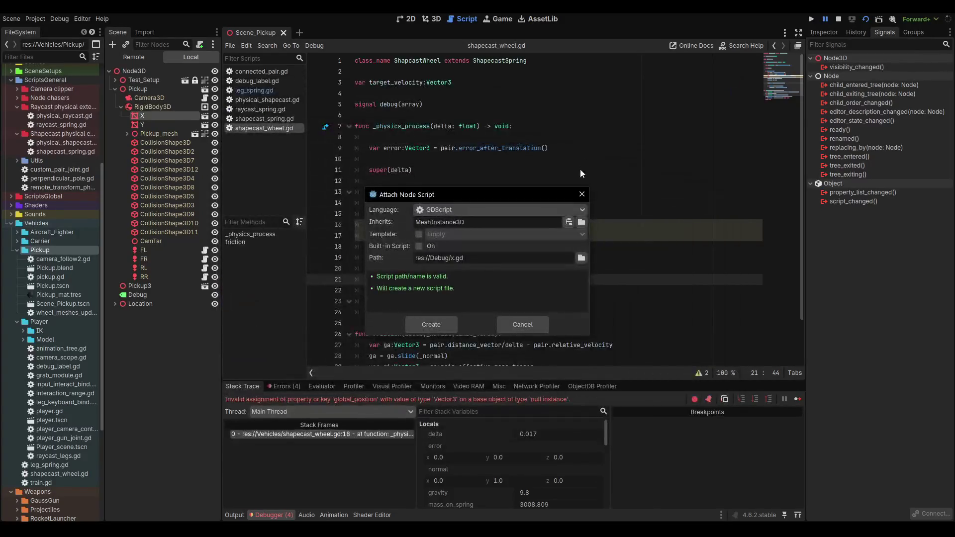
click(583, 195)
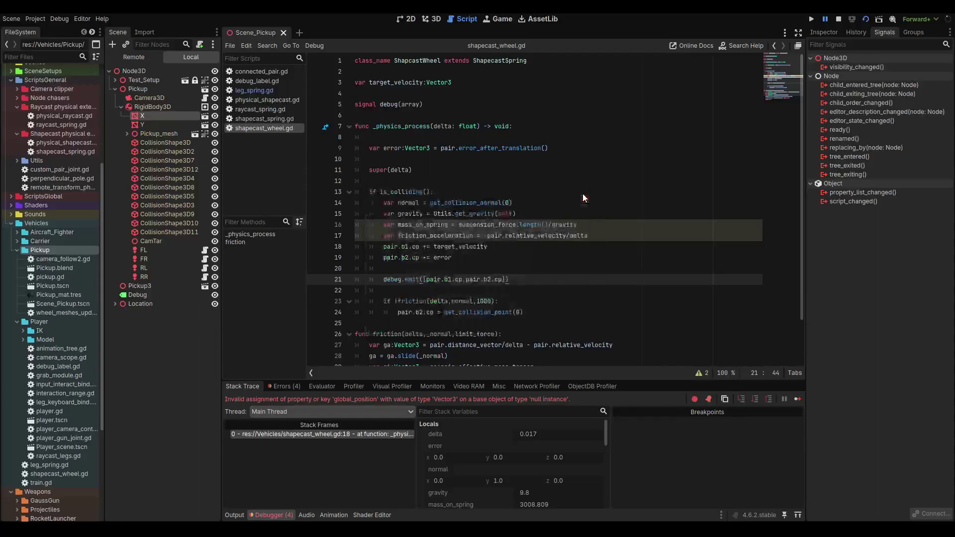